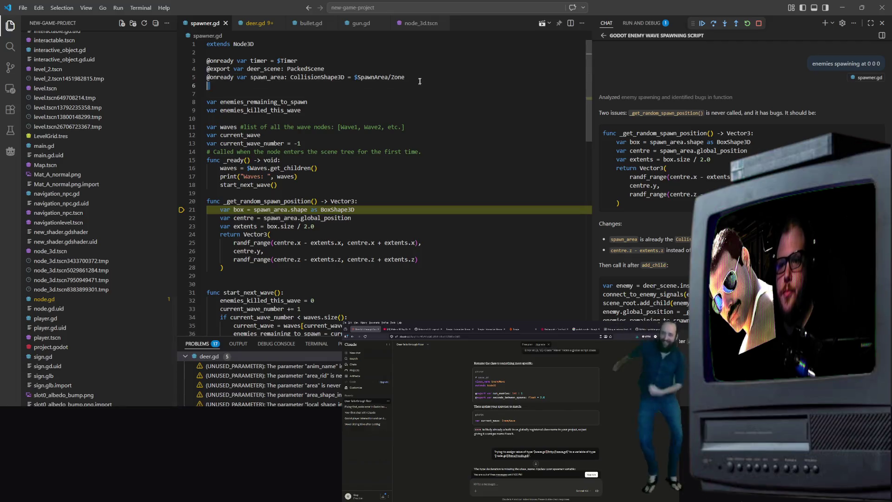
# Select /Zone in spawner.gd's spawn area path on line 5, then bring up node_3d.tscn.
pyautogui.moveTo(405, 77); pyautogui.dragTo(387, 82)
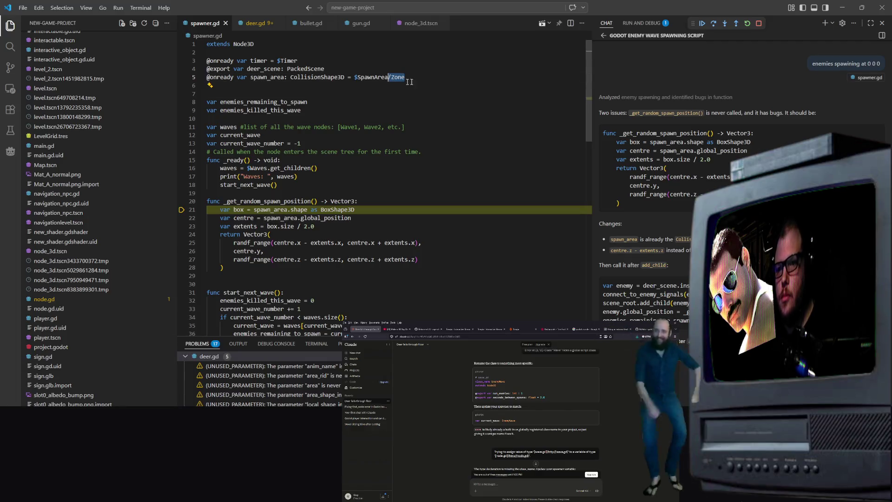
pyautogui.scroll(3, 144, 139)
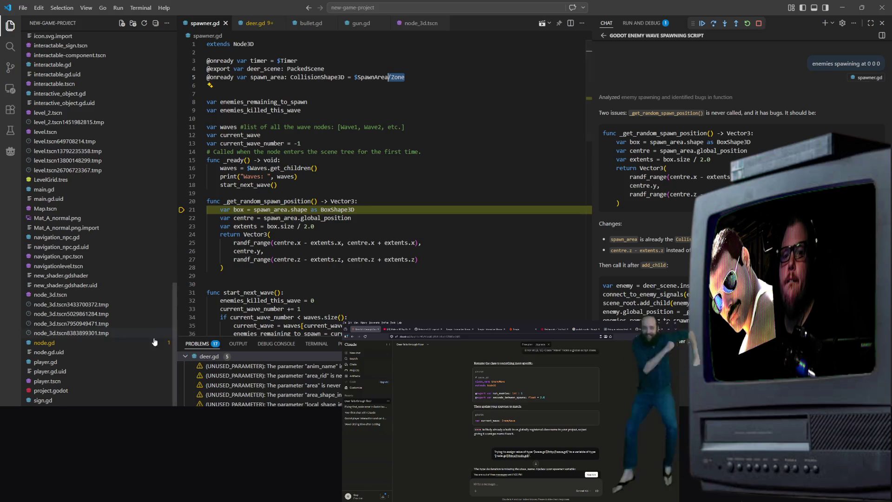
pyautogui.scroll(5, 130, 302)
pyautogui.scroll(-5, 128, 292)
pyautogui.scroll(20, 127, 291)
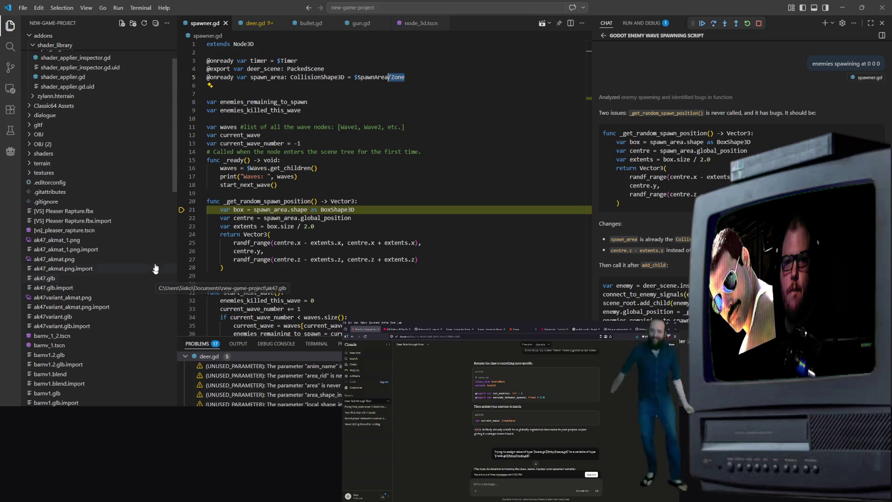
pyautogui.scroll(-12, 151, 274)
pyautogui.scroll(-10, 139, 271)
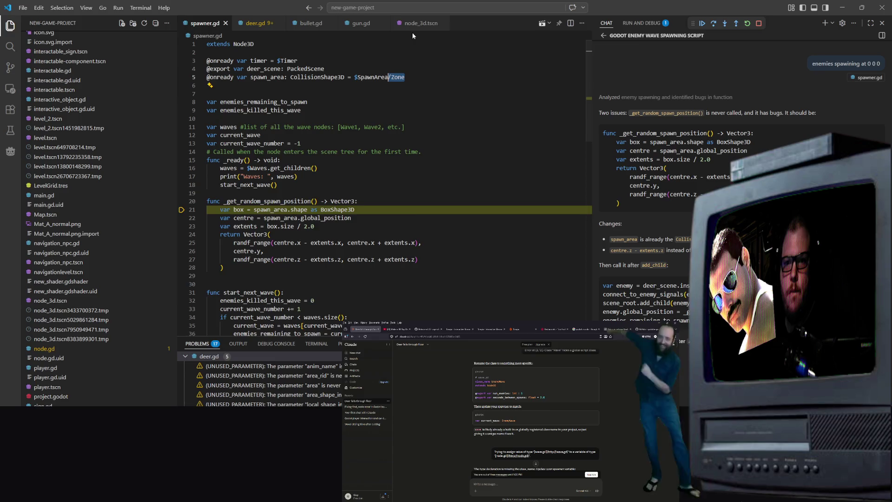
pyautogui.click(420, 23)
# Inspect the SpawnArea and Zone node entries near line 78 of node_3d.tscn, then return to spawner.gd.
pyautogui.scroll(20, 339, 126)
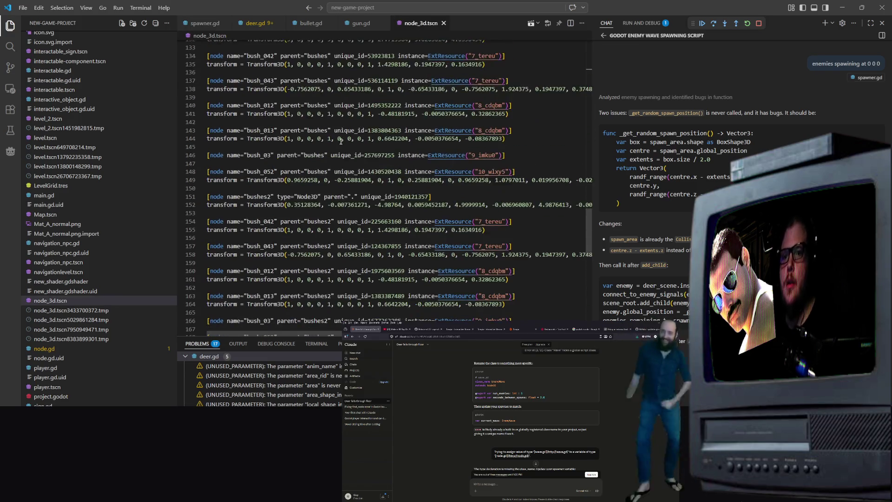
pyautogui.scroll(10, 256, 182)
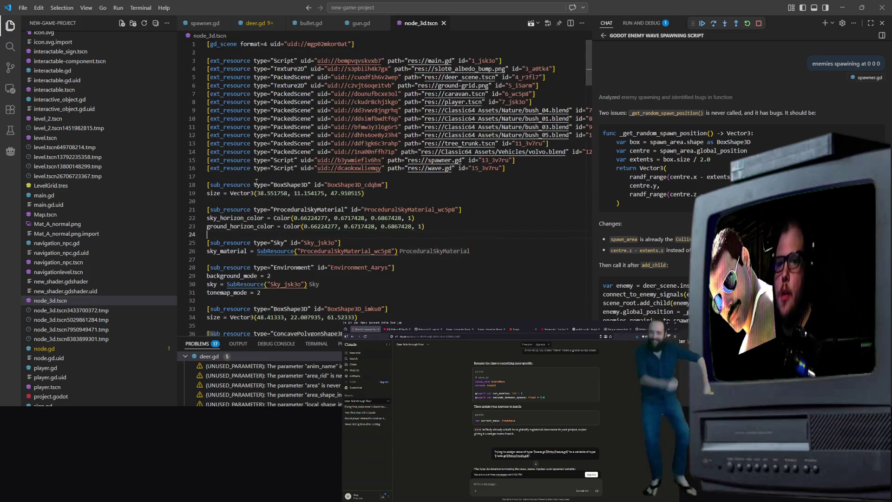
pyautogui.scroll(-3, 298, 210)
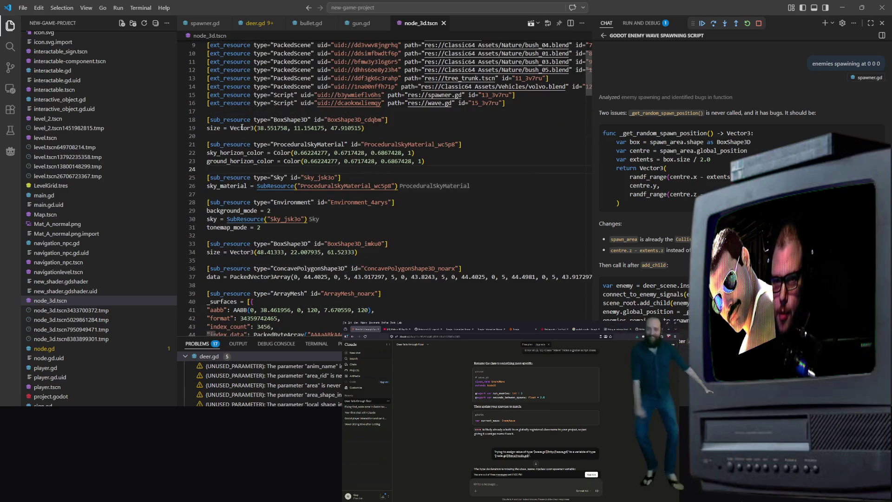
pyautogui.scroll(3, 310, 177)
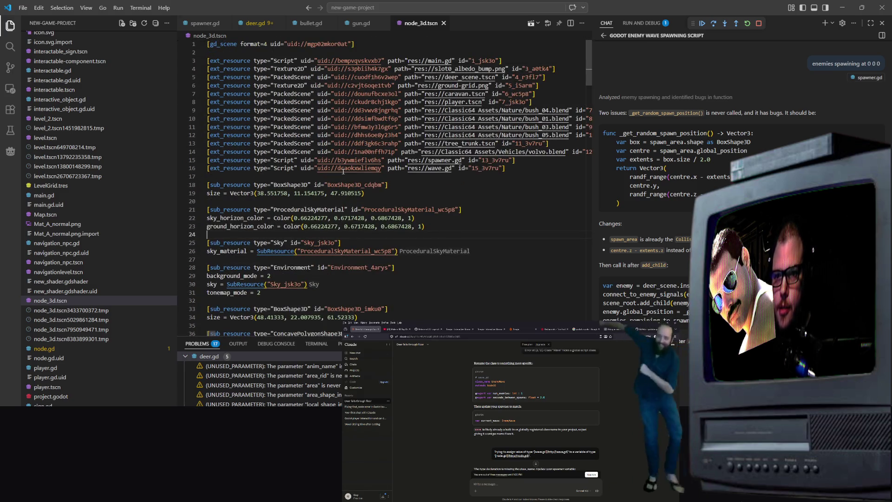
pyautogui.scroll(-8, 353, 174)
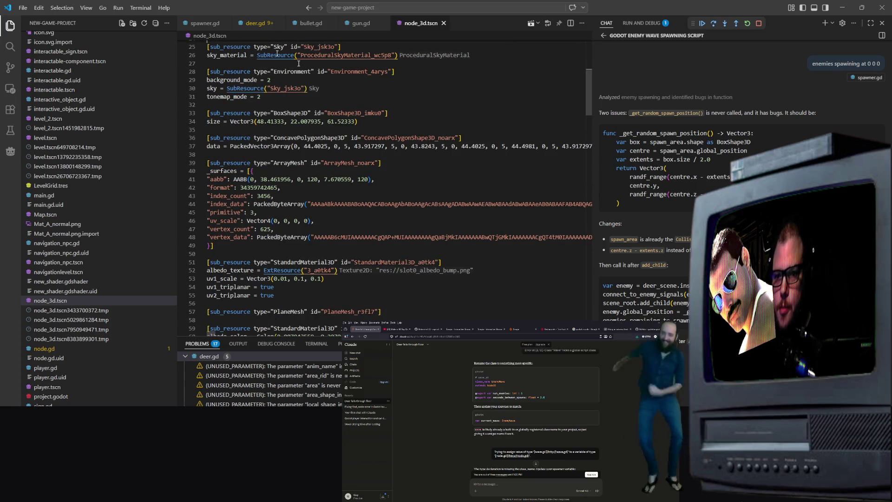
pyautogui.scroll(-10, 316, 98)
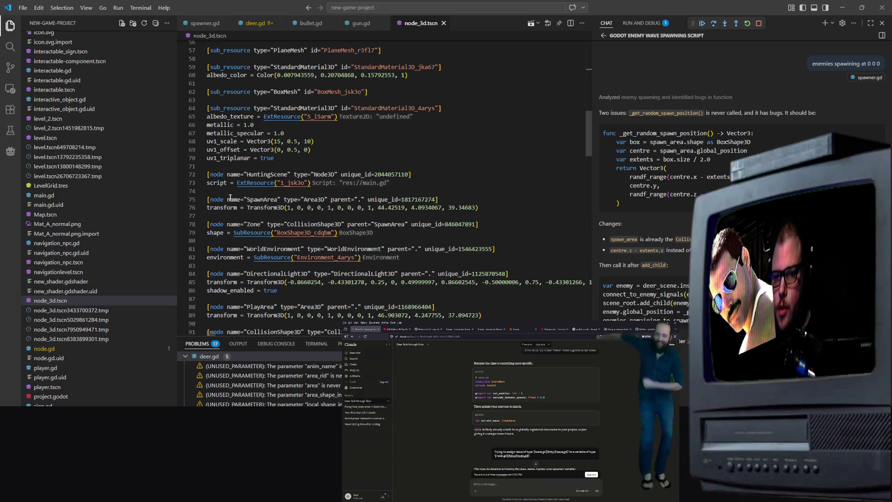
pyautogui.moveTo(218, 200); pyautogui.dragTo(462, 207)
pyautogui.click(437, 224)
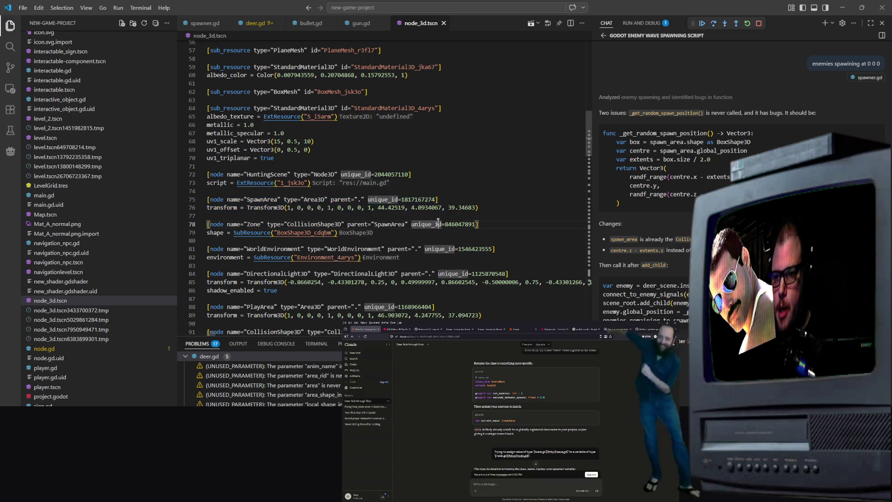
pyautogui.click(377, 223)
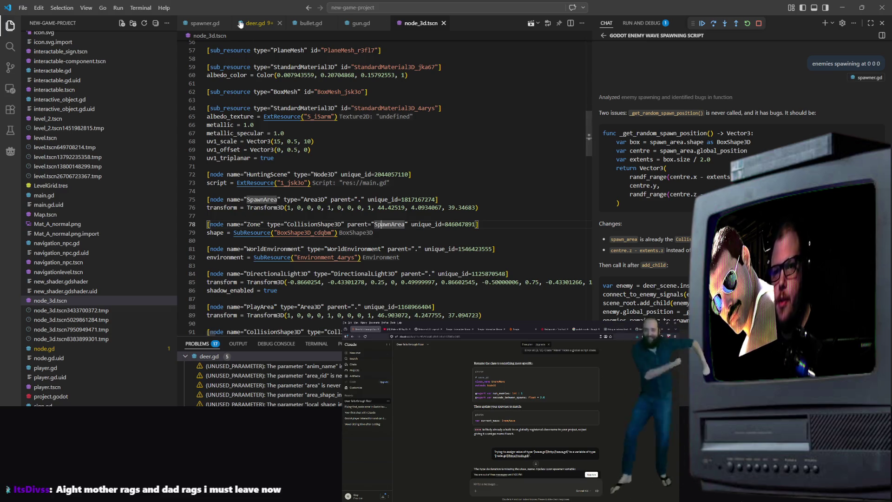
pyautogui.click(205, 23)
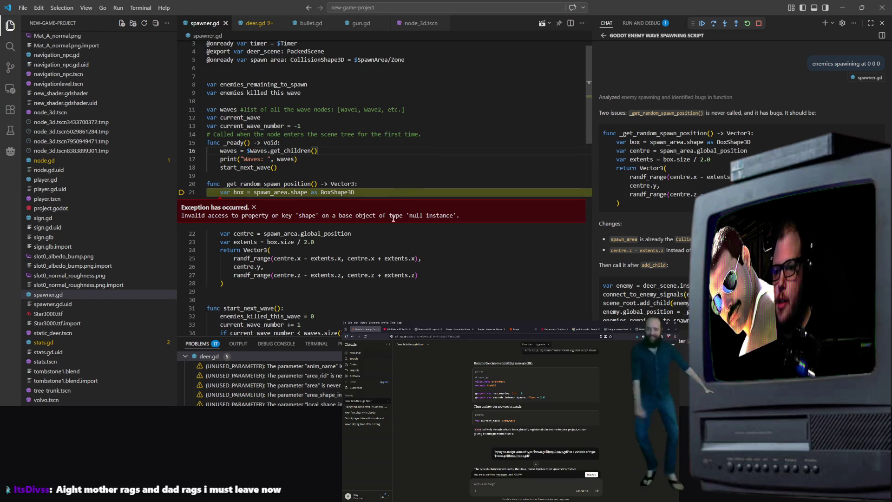
# Close the 'Exception has occurred' widget on line 21 of spawner.gd.
pyautogui.click(254, 207)
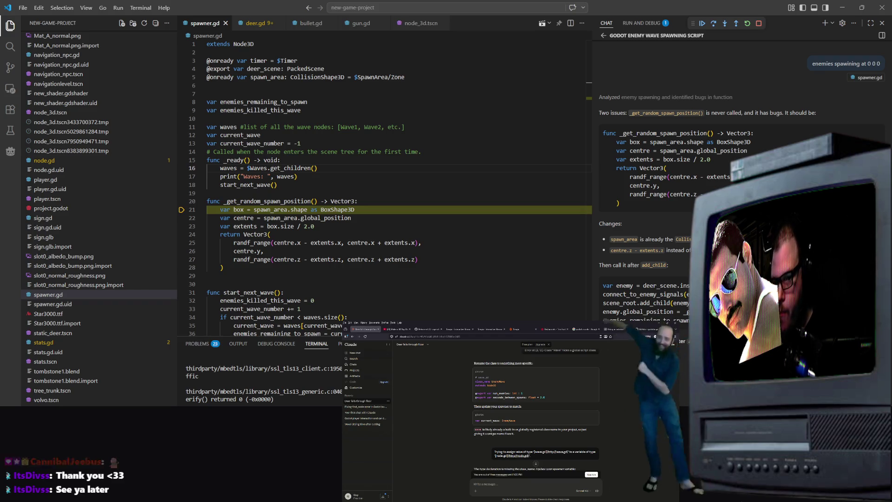
pyautogui.hotkey('alt', 'Tab')
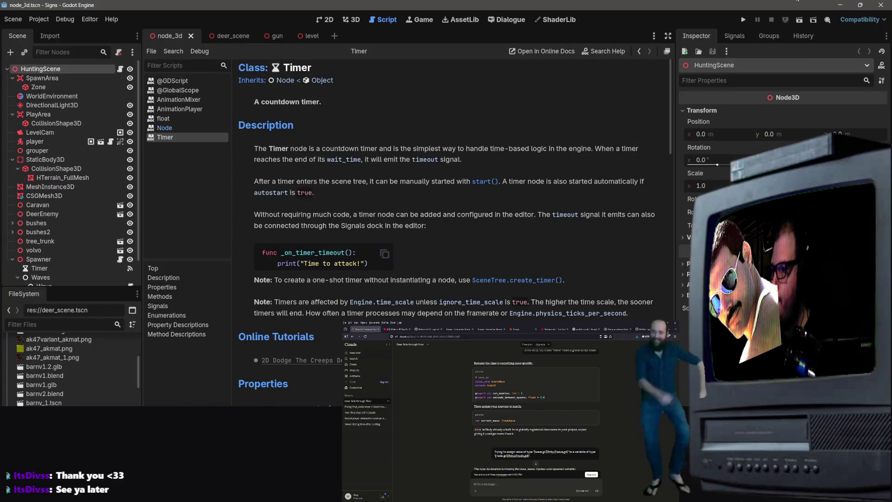
pyautogui.hotkey('alt', 'Tab')
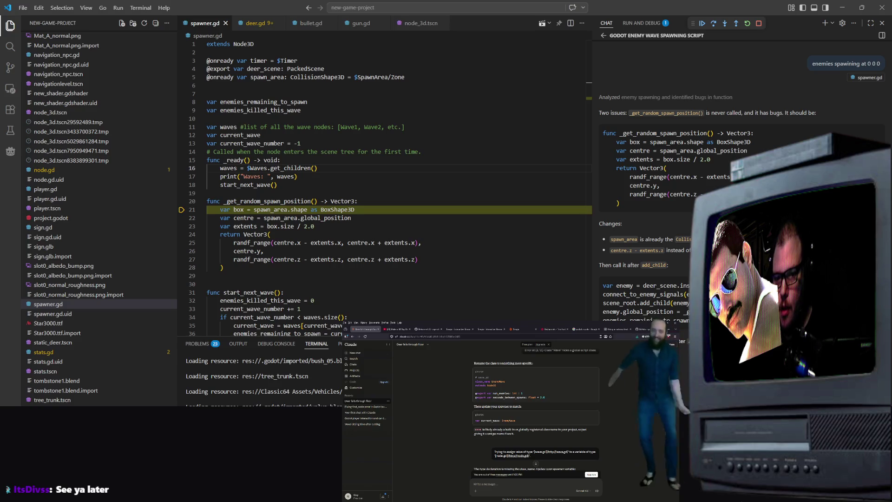
# Trim the spawn area path on line 5 to $SpawnArea and save spawner.gd.
pyautogui.click(409, 209)
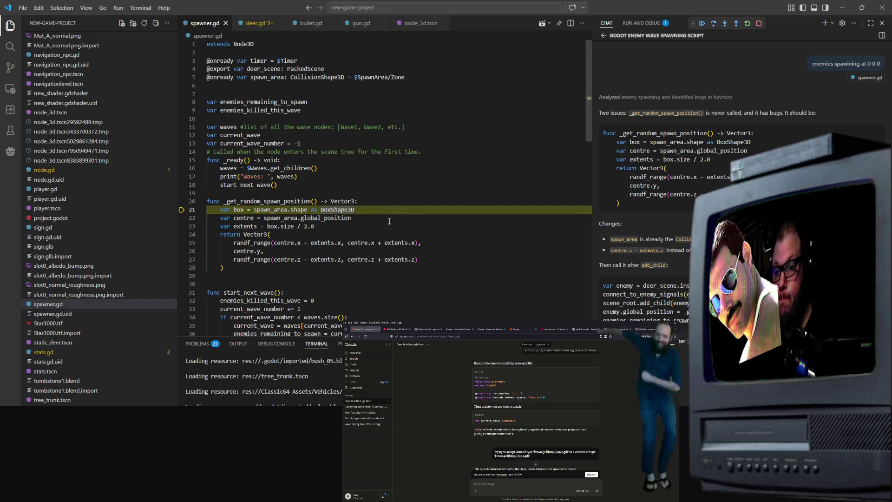
pyautogui.click(392, 152)
pyautogui.click(403, 79)
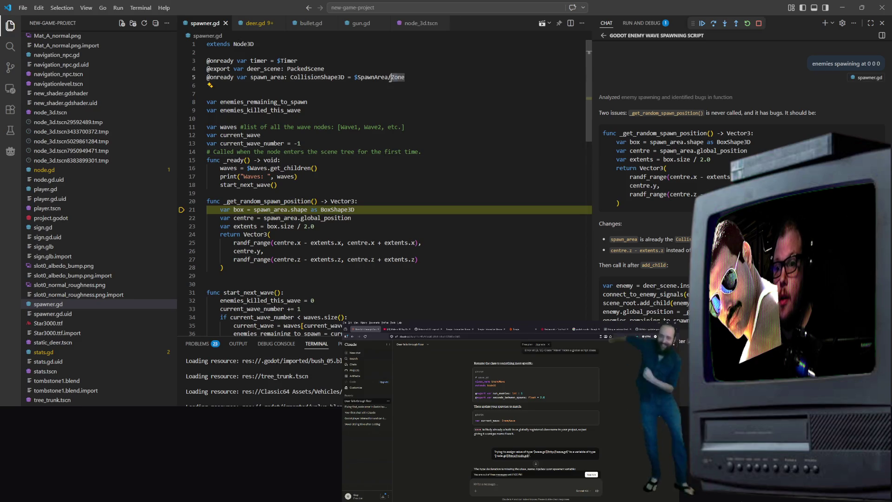
pyautogui.press('BackSpace')
pyautogui.press('BackSpace')
pyautogui.press('BackSpace')
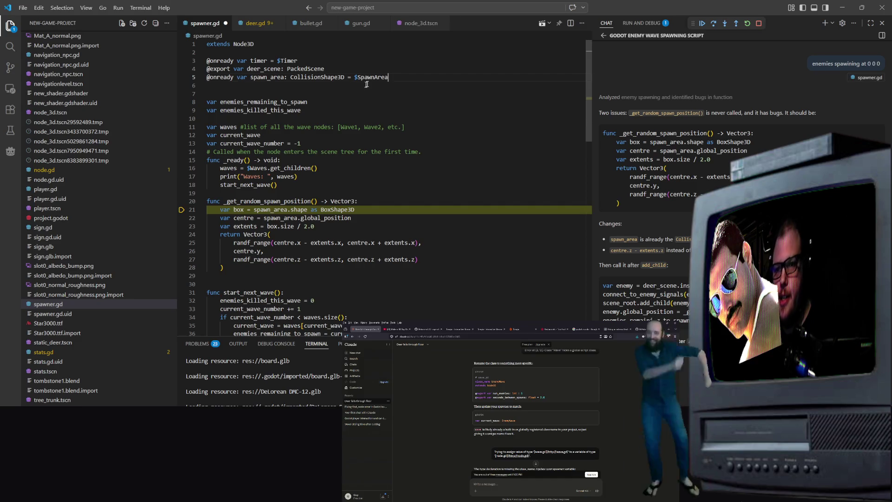
pyautogui.hotkey('ctrl', 's')
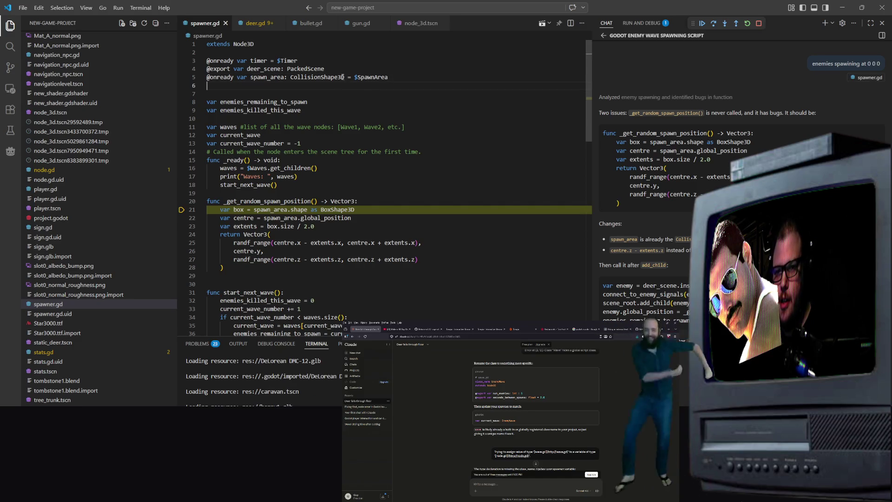
# Restore the path to $SpawnArea/Zone, correcting the backslash to a forward slash, and save.
pyautogui.doubleClick(384, 77)
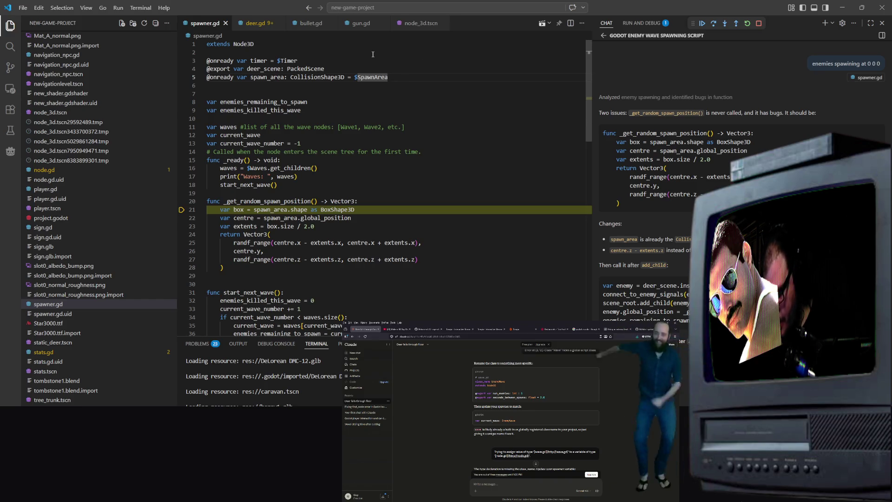
pyautogui.press('End')
pyautogui.write('\\Zone')
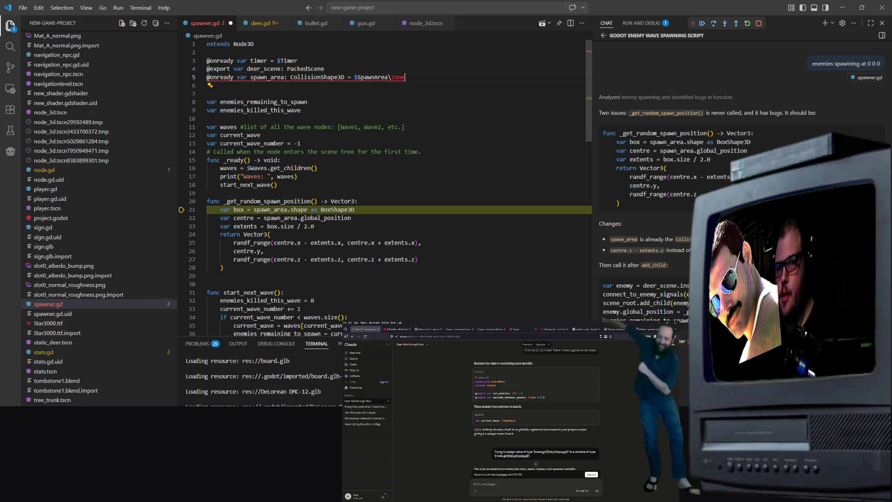
pyautogui.hotkey('ctrl', 's')
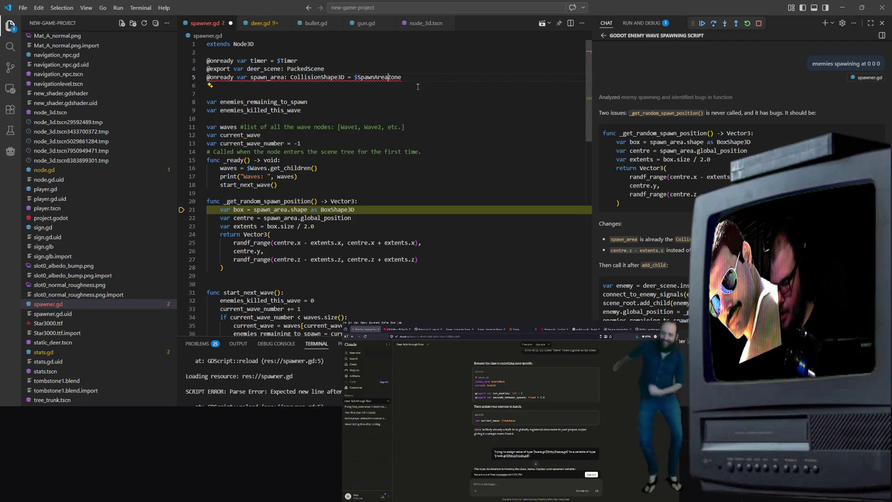
pyautogui.click(394, 77)
pyautogui.press('BackSpace')
pyautogui.write('/')
pyautogui.moveTo(318, 168); pyautogui.dragTo(281, 159)
pyautogui.hotkey('ctrl', 's')
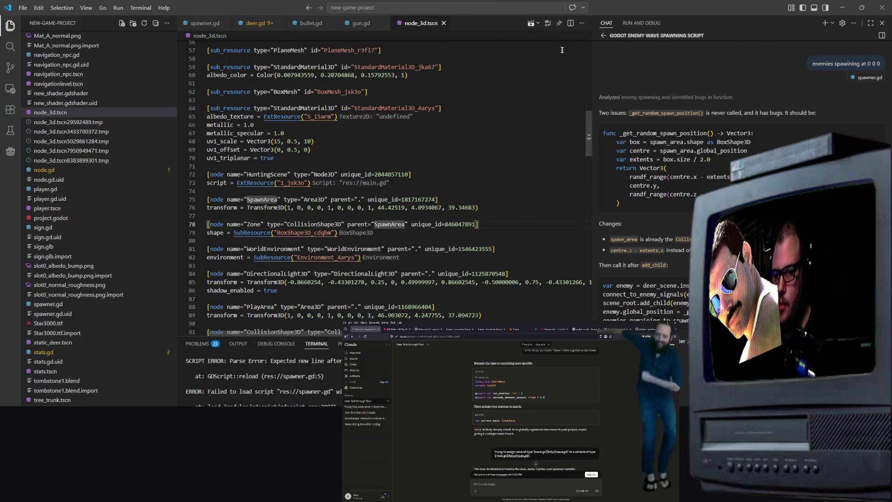
# Run the game under the debugger and send the line-21 'shape' null-instance error to Chat.
pyautogui.click(531, 24)
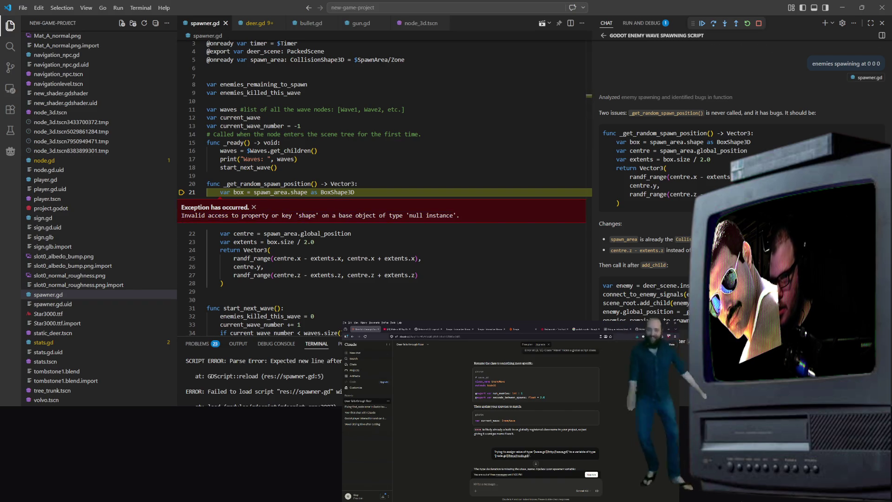
pyautogui.click(238, 344)
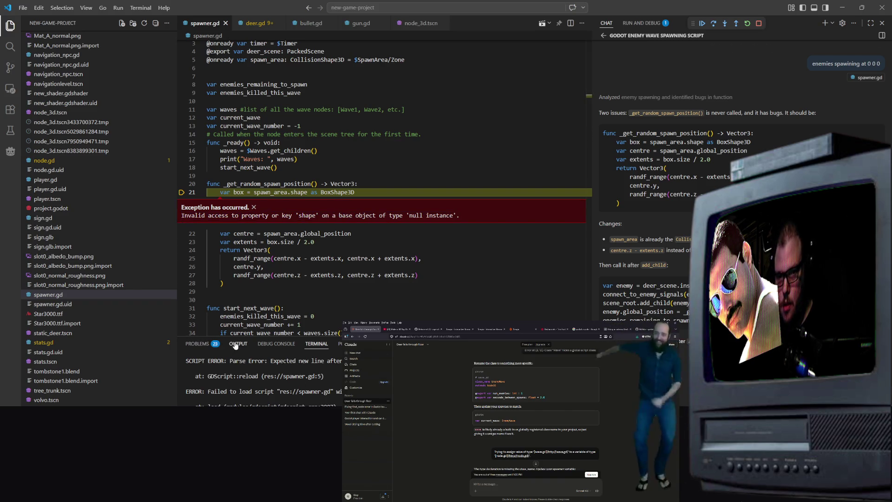
pyautogui.moveTo(275, 344); pyautogui.dragTo(275, 343)
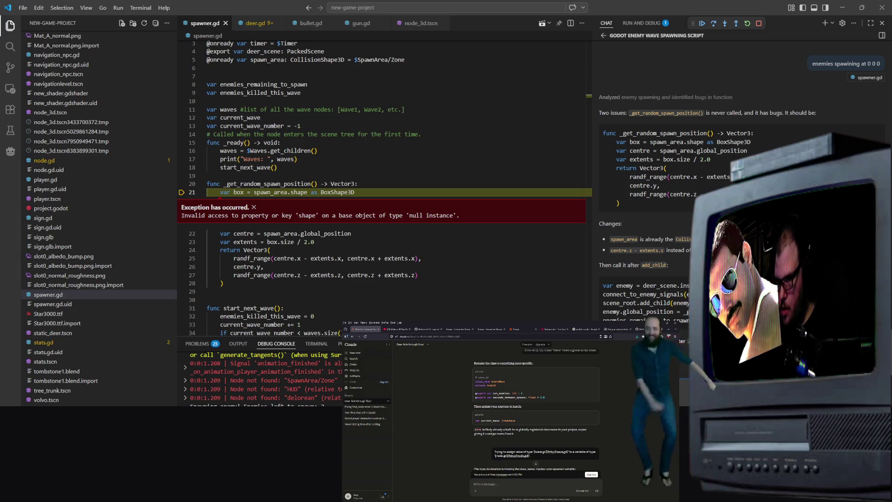
pyautogui.press('Return')
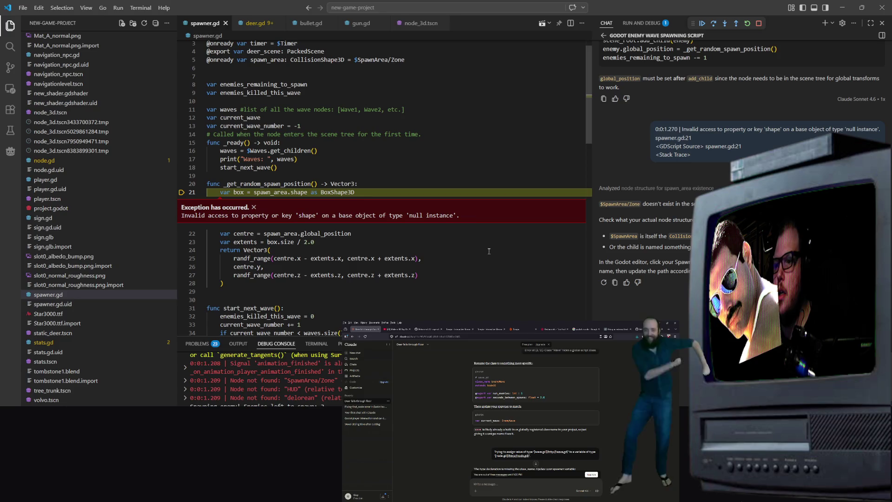
pyautogui.scroll(5, 93, 233)
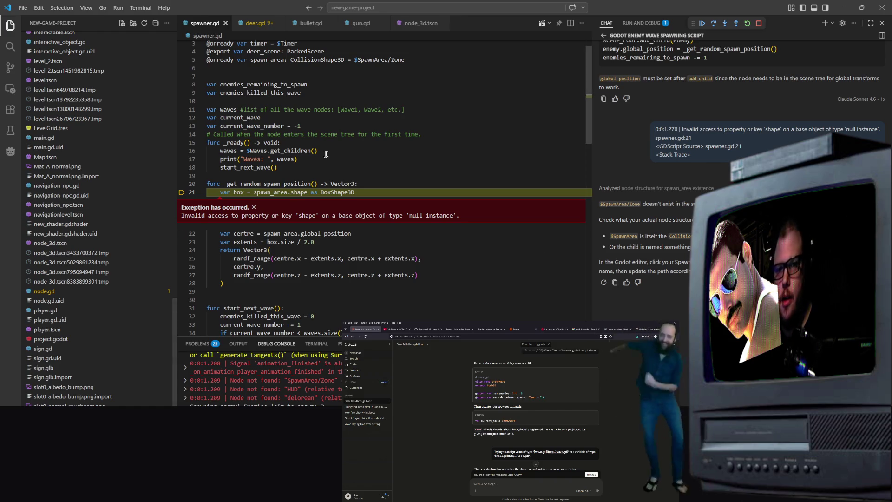
pyautogui.click(841, 8)
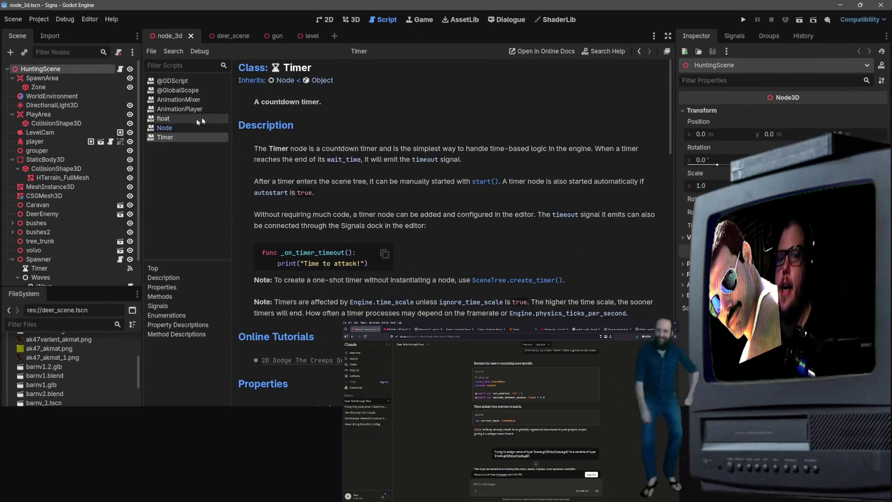
# Inspect the SpawnArea, WorldEnvironment and Zone nodes in the Scene dock.
pyautogui.click(51, 80)
pyautogui.click(49, 96)
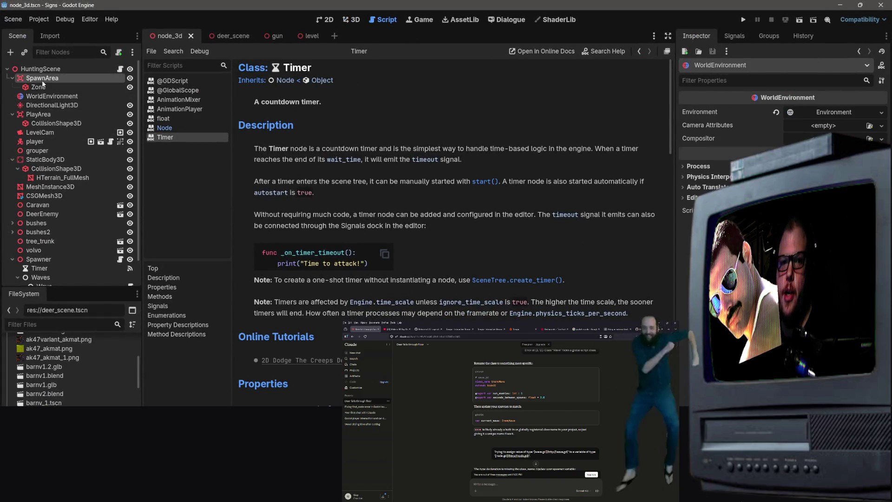
pyautogui.click(44, 78)
pyautogui.moveTo(39, 86); pyautogui.dragTo(44, 88)
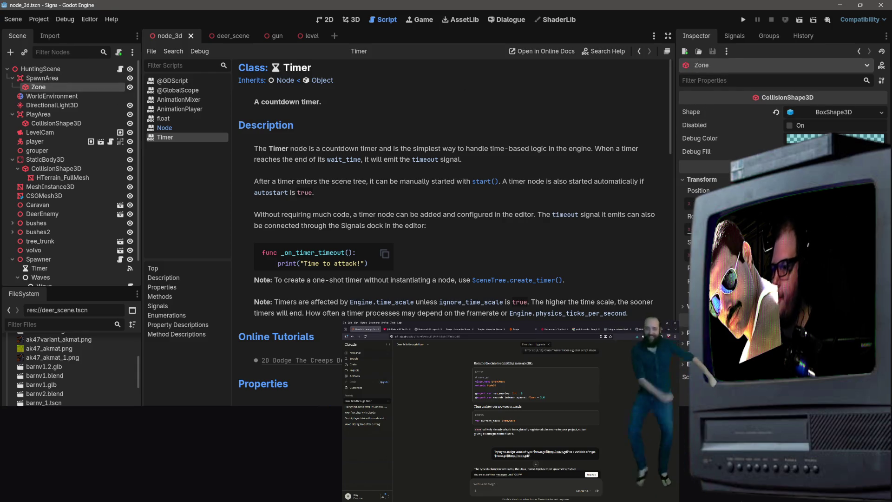
pyautogui.click(840, 4)
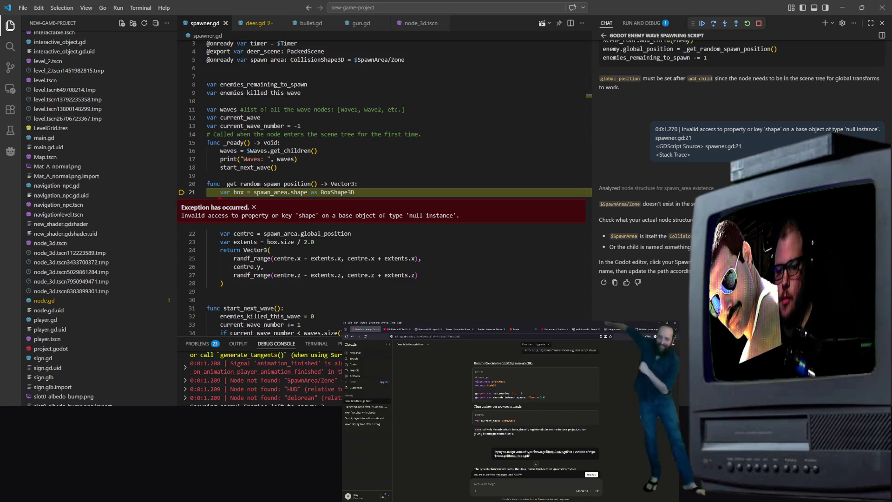
pyautogui.hotkey('alt', 'Tab')
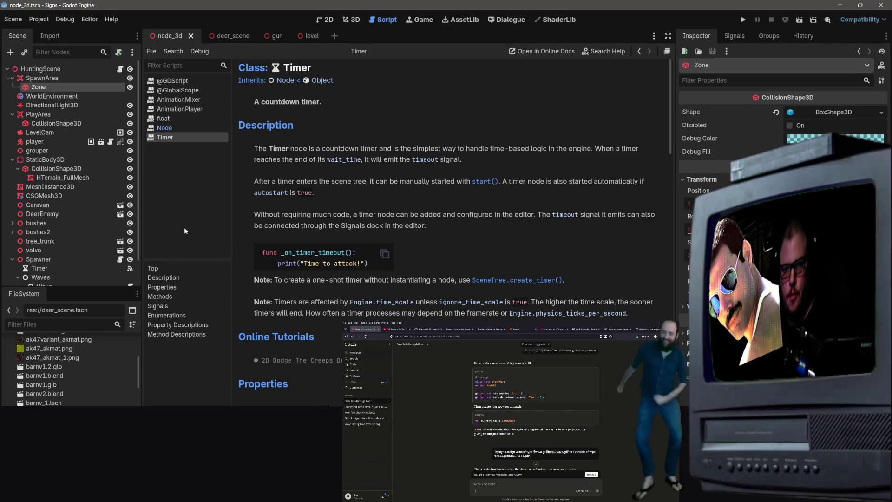
# Snip the scene tree with Win+Shift+S and minimize Godot.
pyautogui.press('super+shift+s')
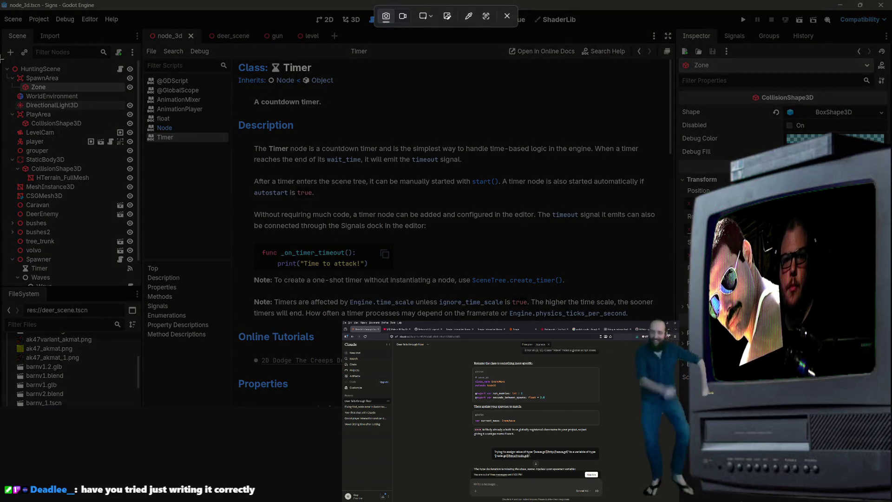
pyautogui.moveTo(2, 55)
pyautogui.mouseDown()
pyautogui.moveTo(140, 267)
pyautogui.moveTo(138, 292)
pyautogui.mouseUp()
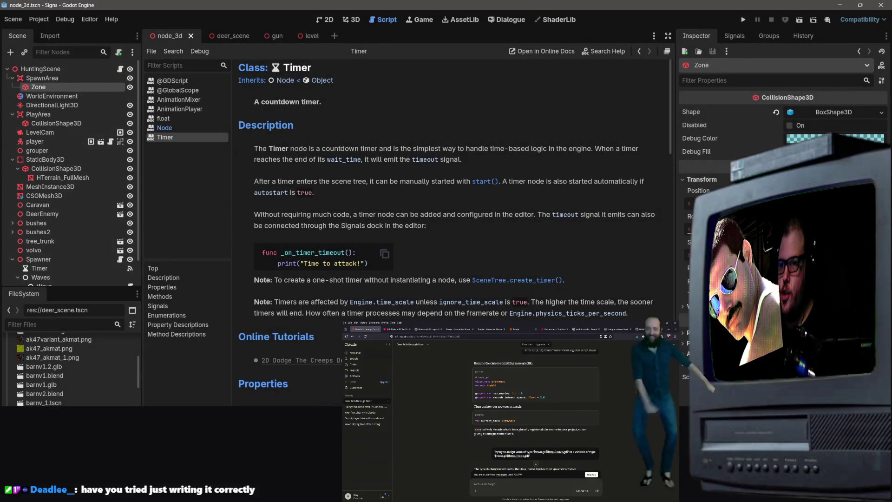
pyautogui.click(838, 5)
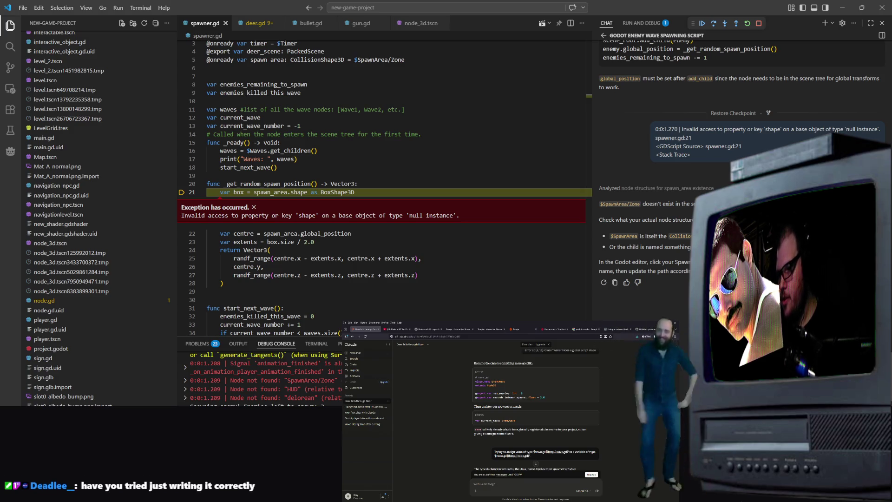
# Send the scene-tree snip to Copilot and read its reply that SpawnArea is Spawner's sibling.
pyautogui.press('Return')
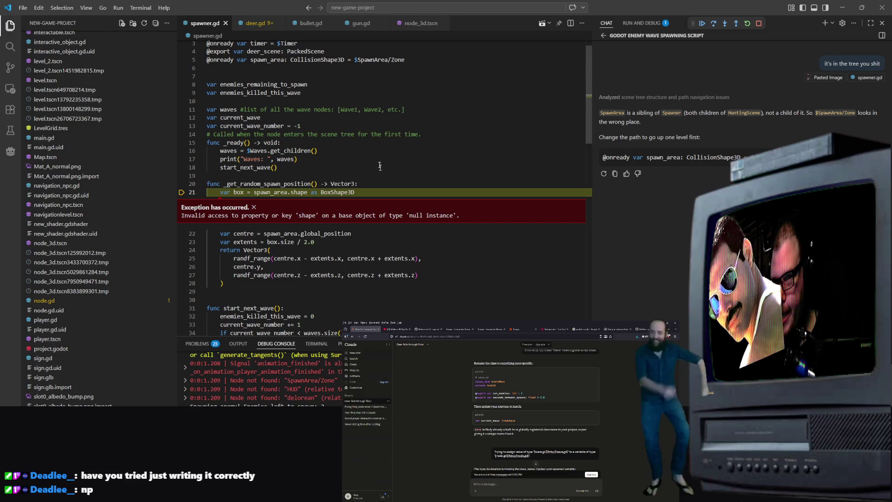
pyautogui.scroll(1, 316, 113)
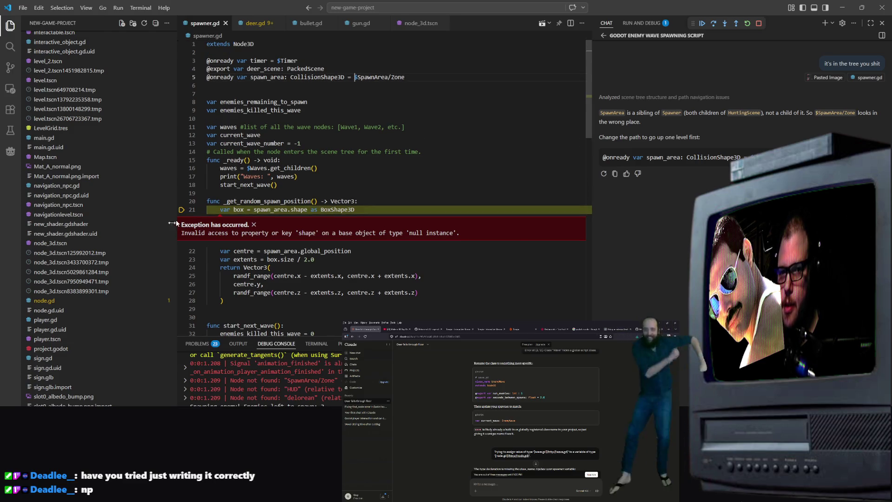
pyautogui.scroll(1, 95, 225)
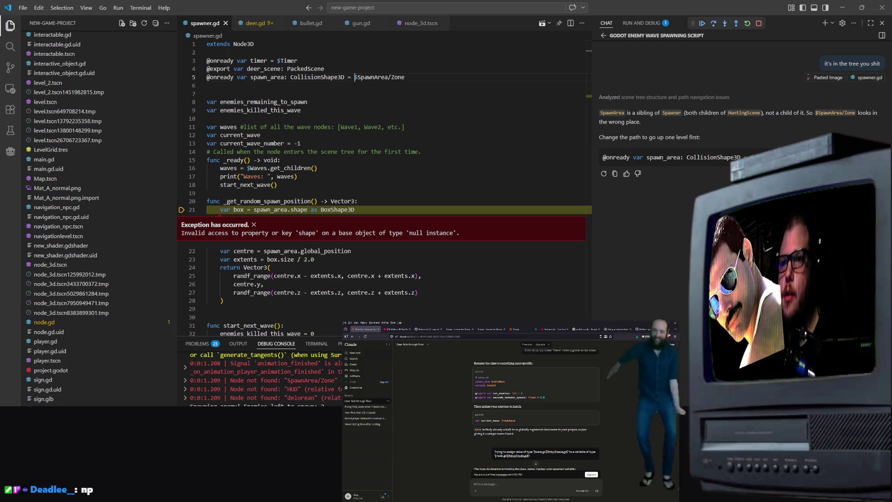
pyautogui.hotkey('alt', 'Tab')
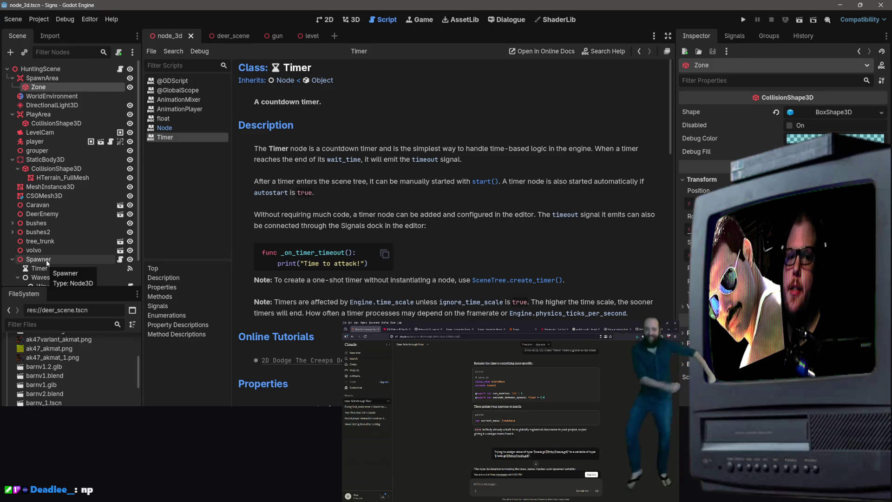
# Change spawner.gd line 5 to $"../SpawnArea/Zone" and stop the running debug session.
pyautogui.click(843, 7)
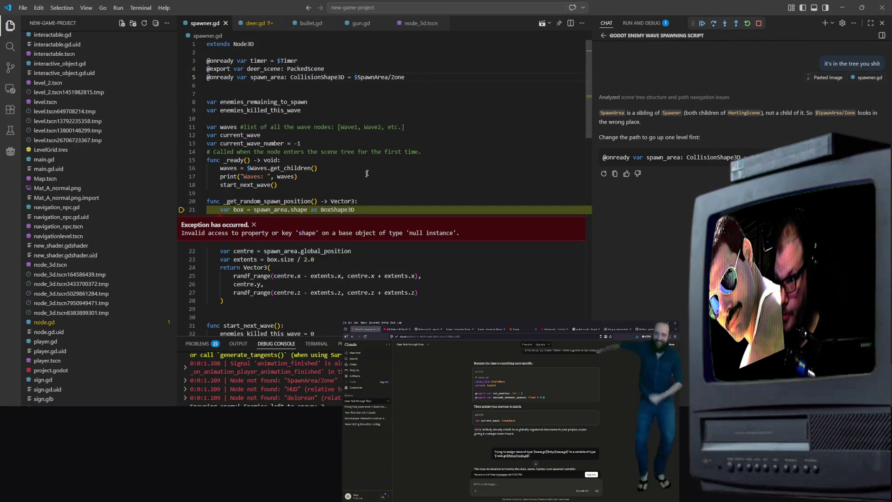
pyautogui.moveTo(208, 118); pyautogui.dragTo(352, 138)
pyautogui.click(356, 78)
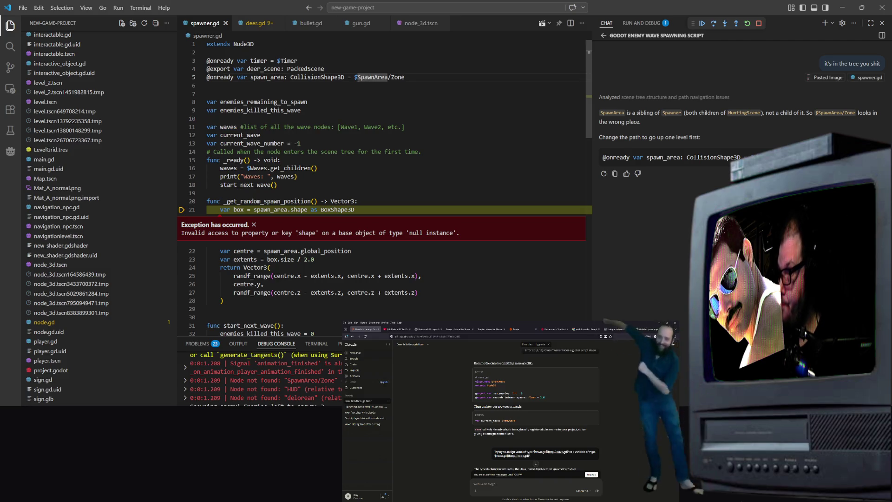
pyautogui.write('"../')
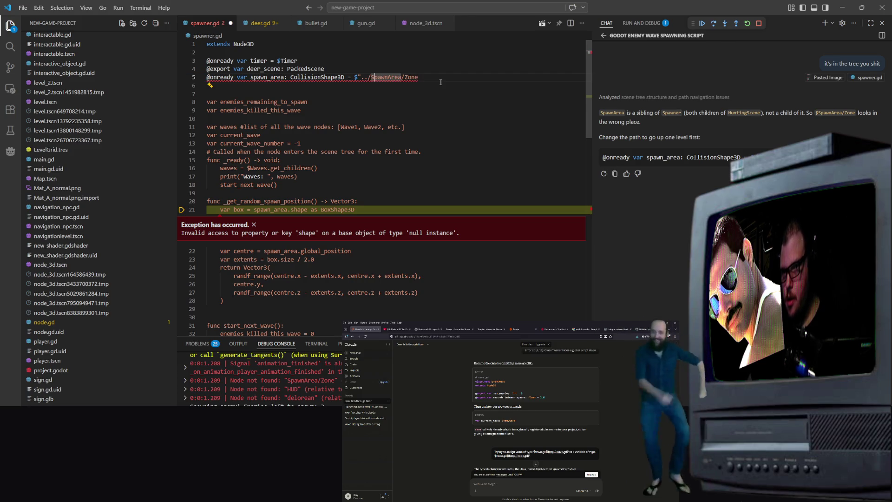
pyautogui.write('"')
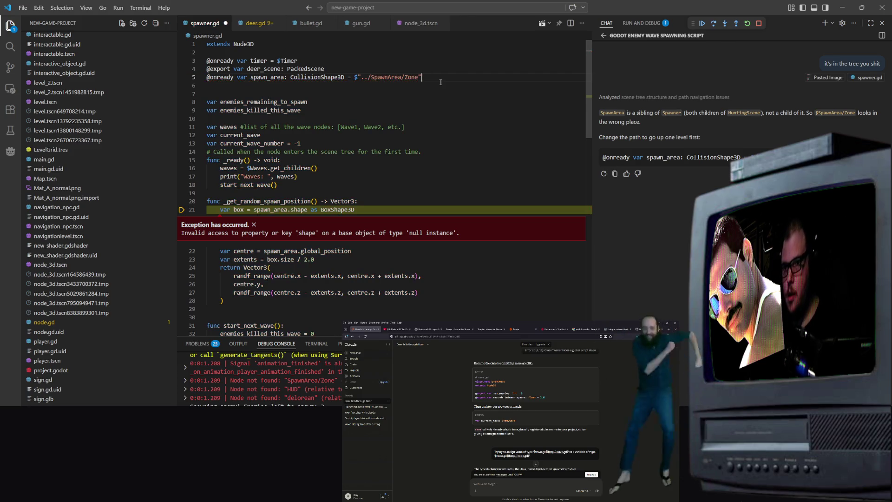
pyautogui.click(759, 23)
# Open node_3d.tscn, launch a debug run, close the game window, and return to Godot.
pyautogui.click(410, 23)
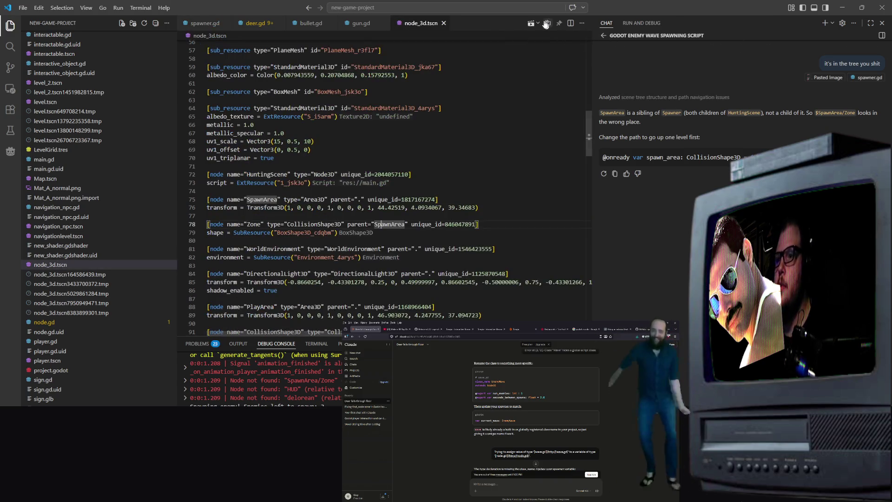
pyautogui.click(530, 24)
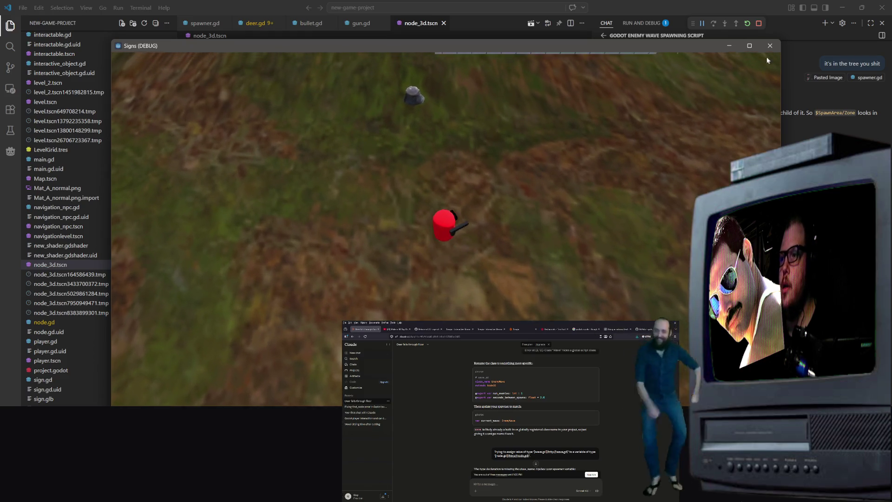
pyautogui.click(773, 48)
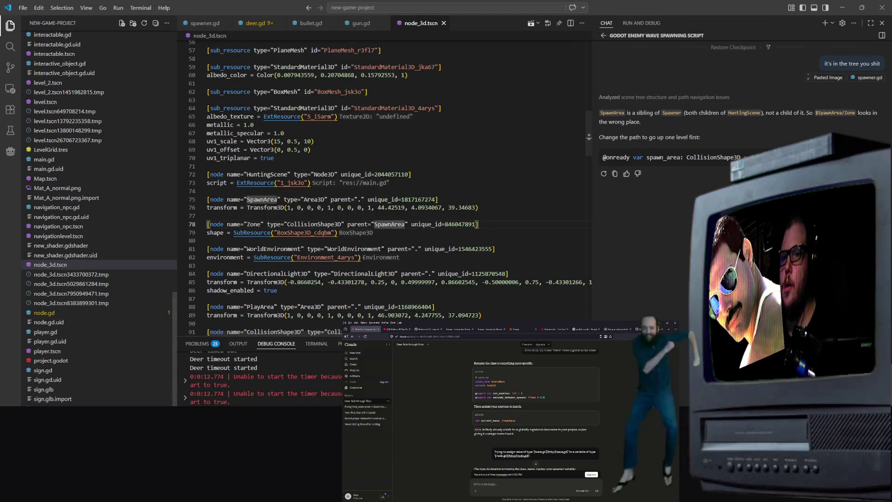
pyautogui.hotkey('alt', 'Tab')
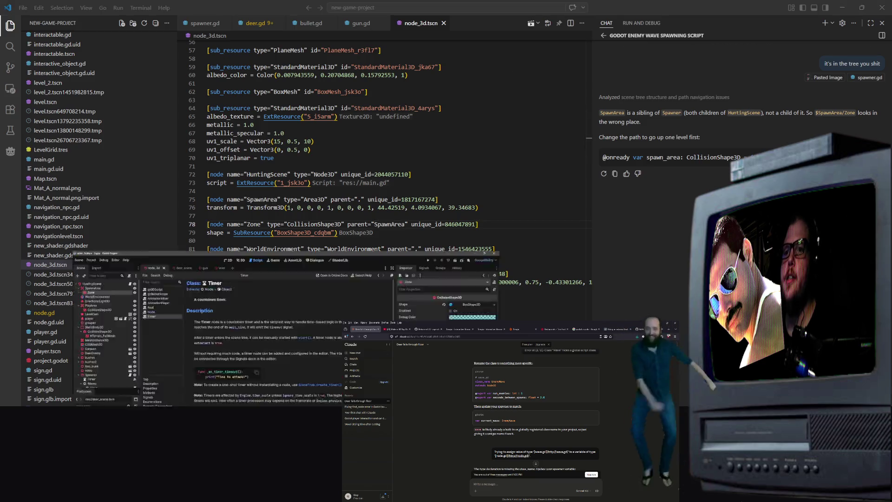
pyautogui.scroll(-2, 77, 252)
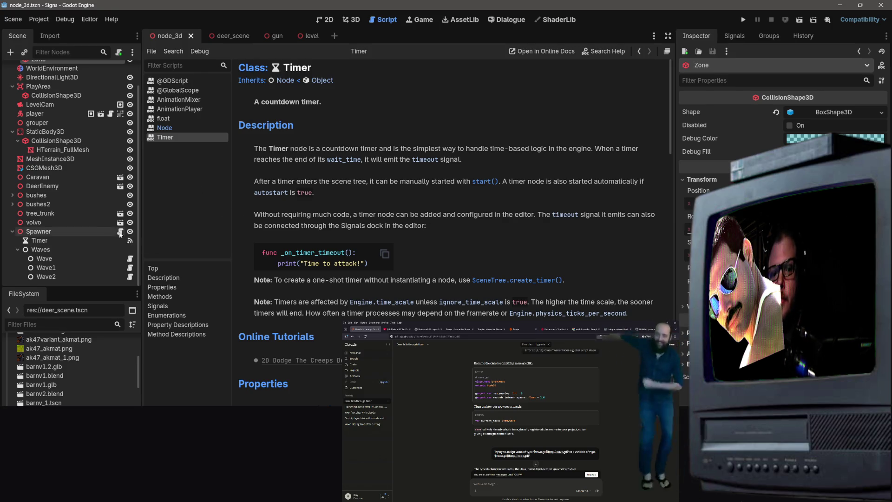
# With Spawner selected, run the current scene, fire four shots at the spawned deer, then close it.
pyautogui.click(84, 233)
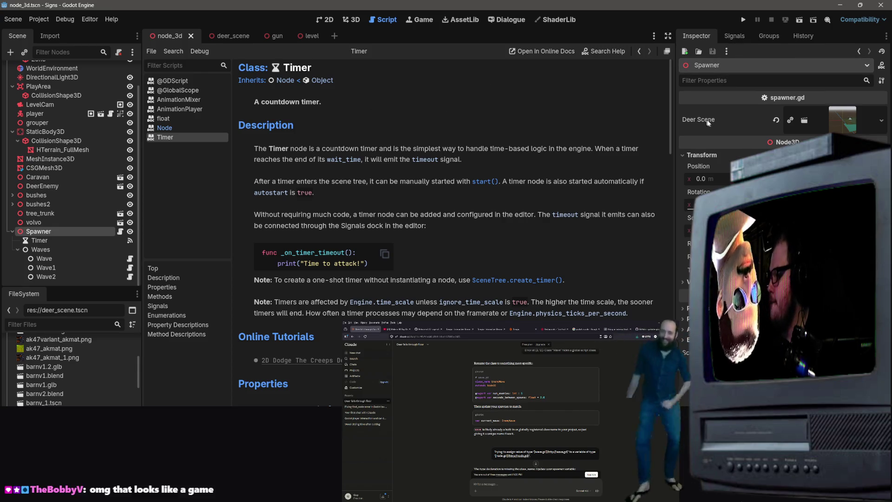
pyautogui.click(799, 19)
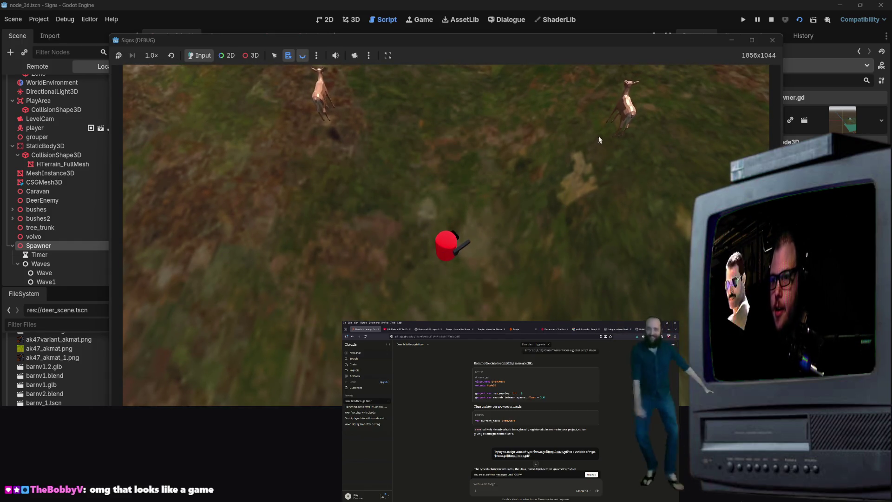
pyautogui.click(607, 114)
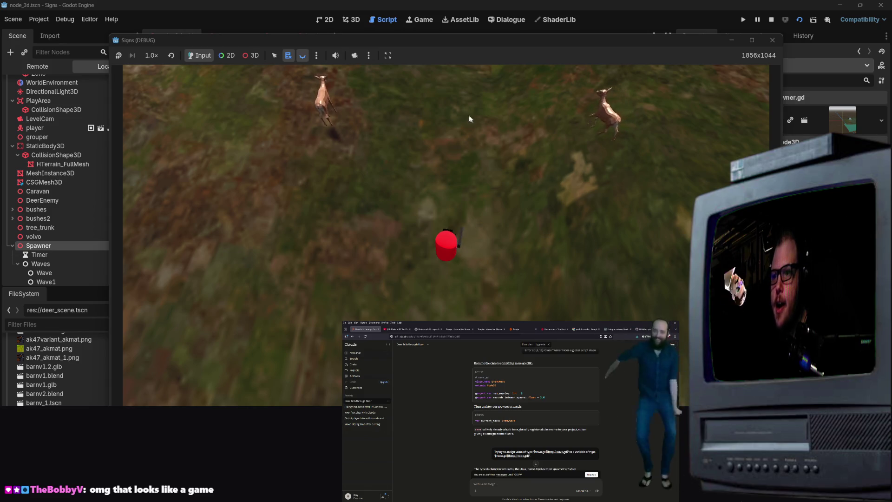
pyautogui.click(321, 104)
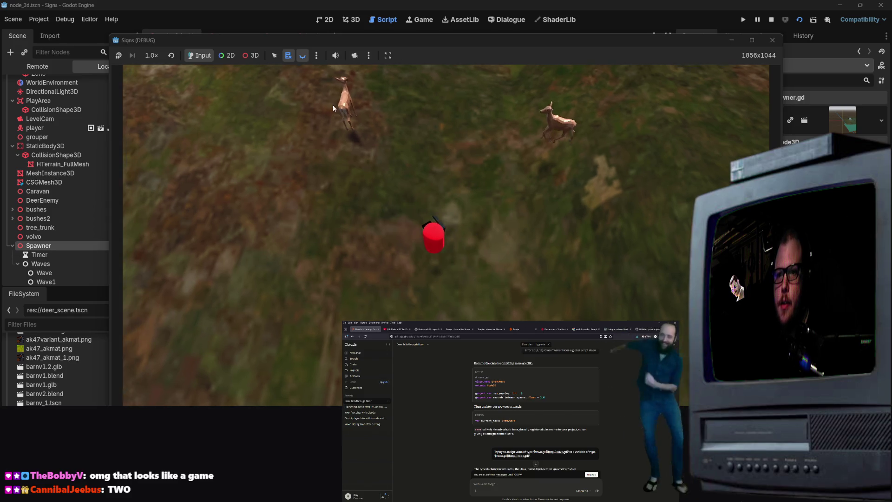
pyautogui.click(557, 195)
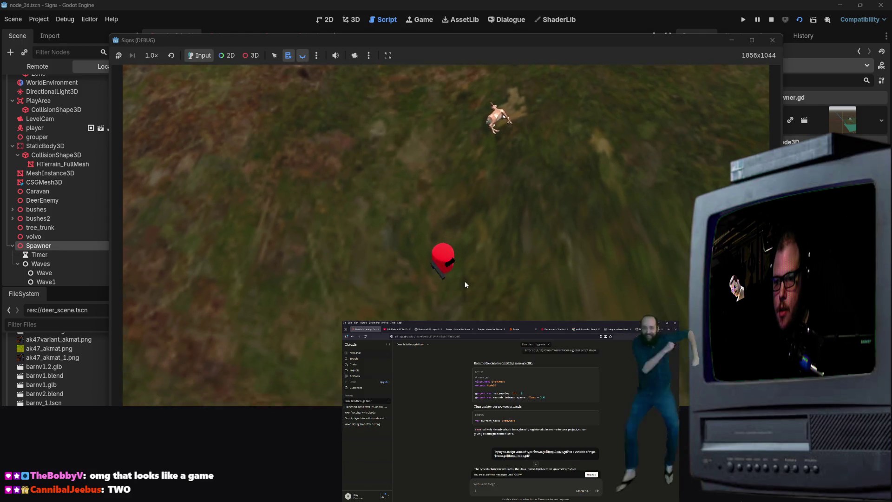
pyautogui.click(558, 269)
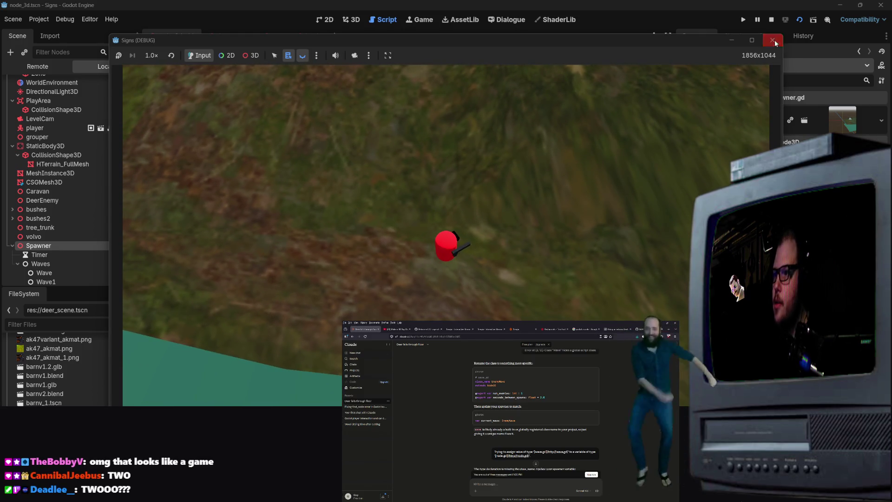
pyautogui.click(774, 41)
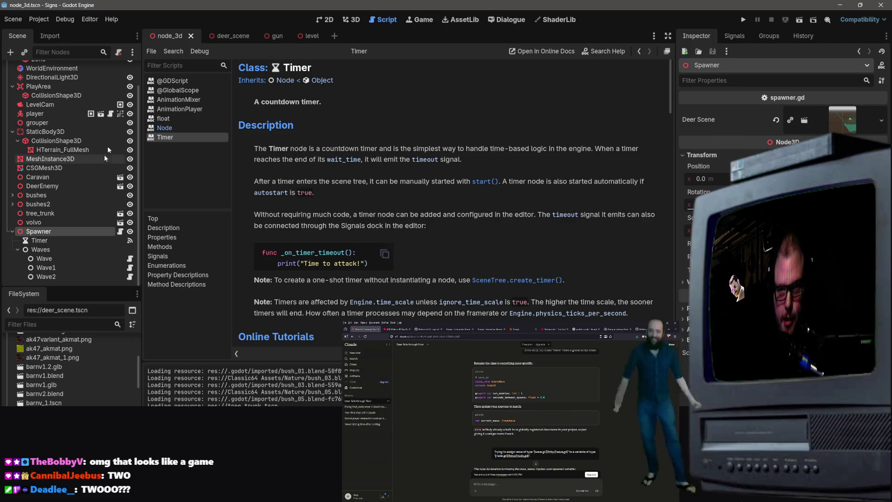
# Return to the node_3d scene and bring the placed deer into view in the 3D viewport.
pyautogui.click(226, 40)
pyautogui.click(188, 34)
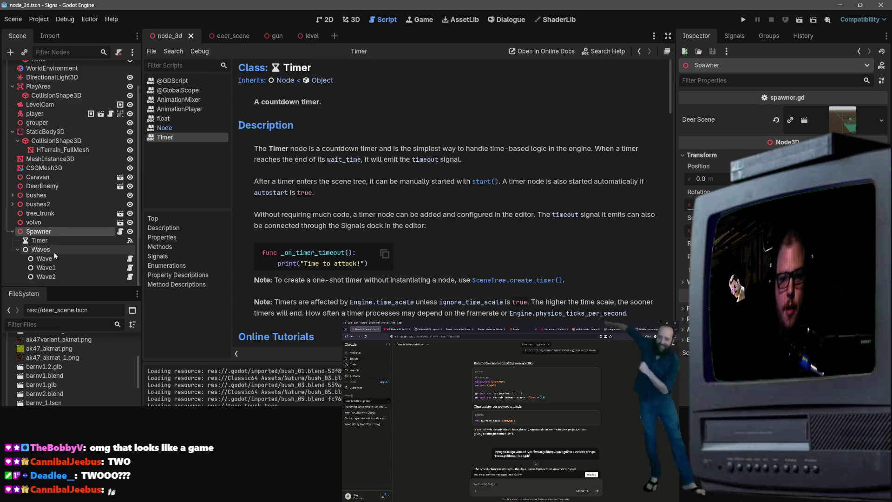
pyautogui.scroll(-2, 78, 220)
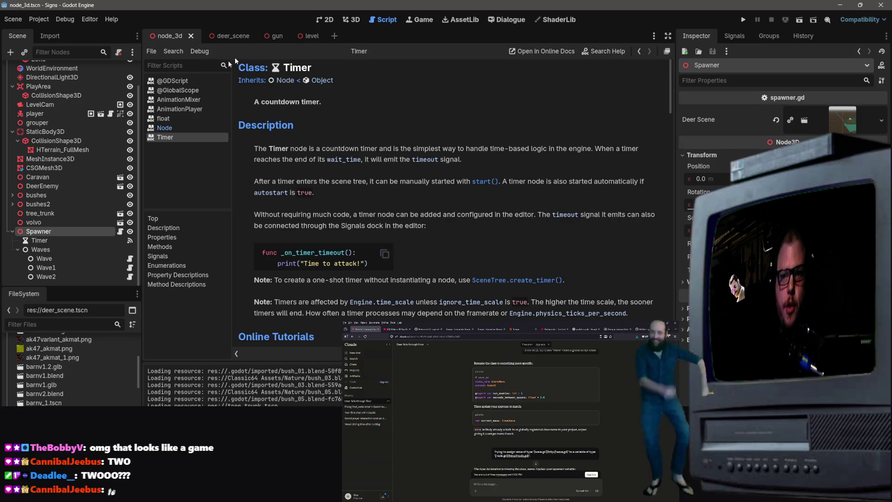
pyautogui.scroll(2, 89, 144)
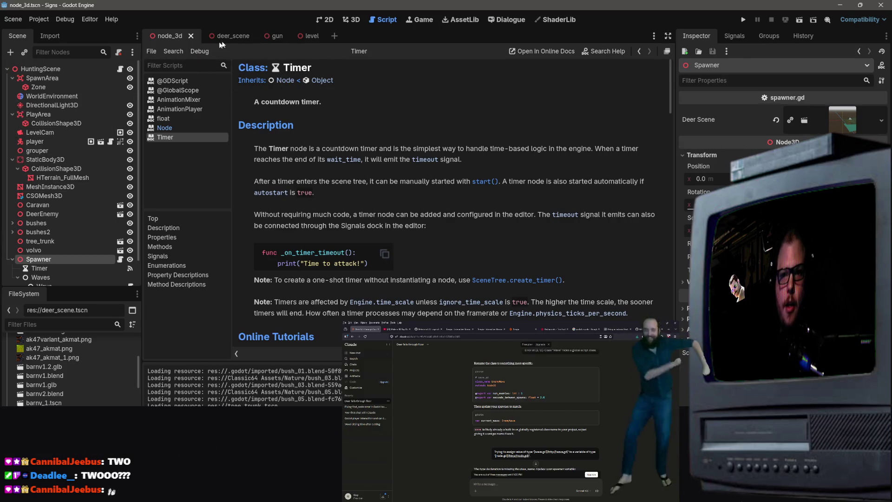
pyautogui.click(356, 20)
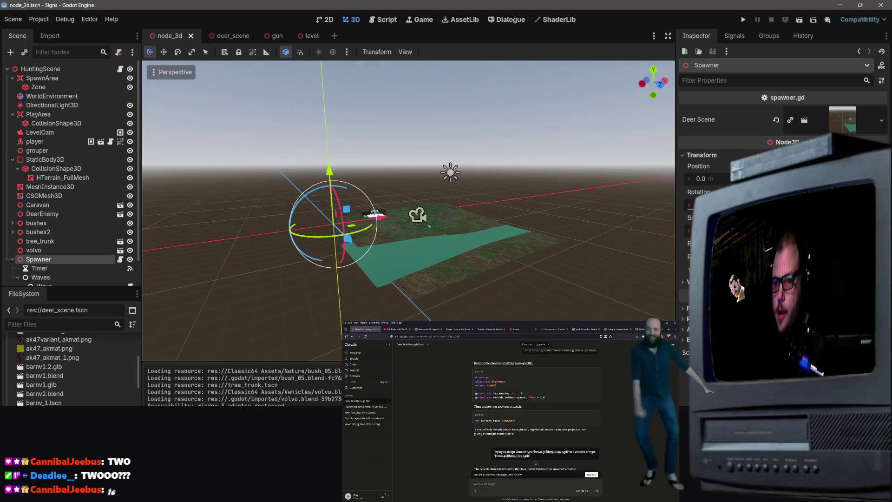
pyautogui.scroll(5, 435, 223)
pyautogui.press('w')
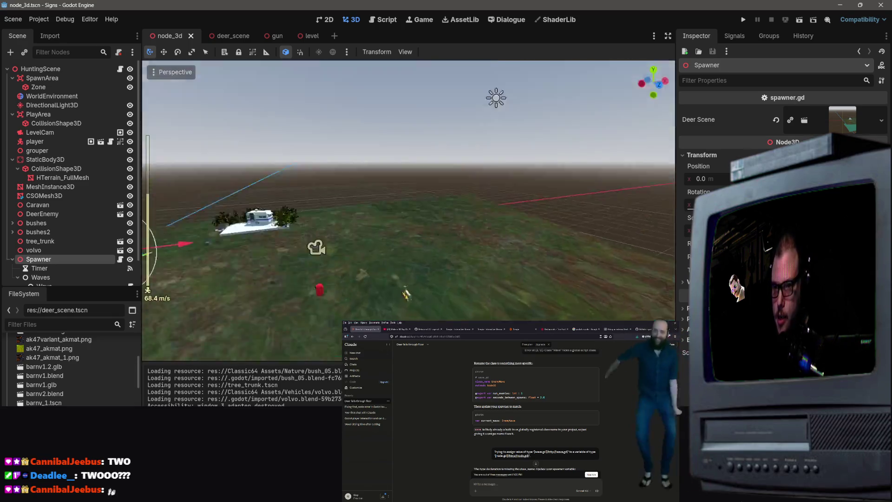
pyautogui.press('s')
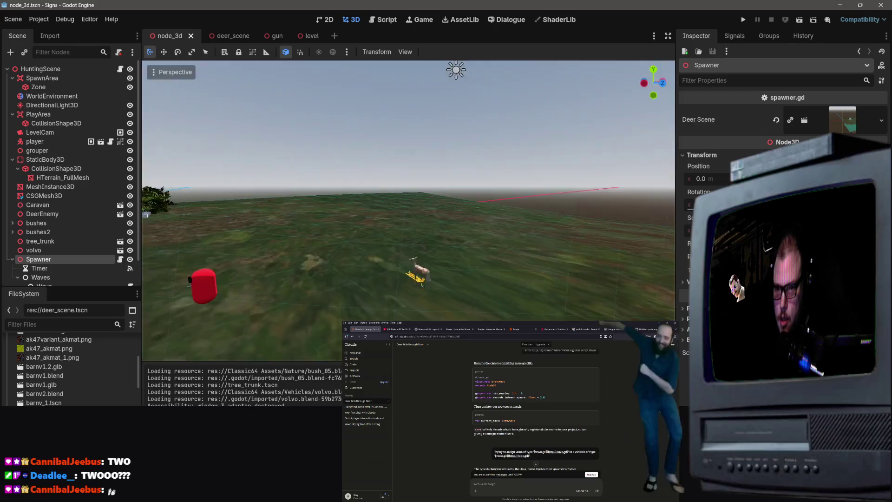
pyautogui.rightClick(471, 176)
# Delete the DeerEnemy node from node_3d and save the scene.
pyautogui.click(468, 162)
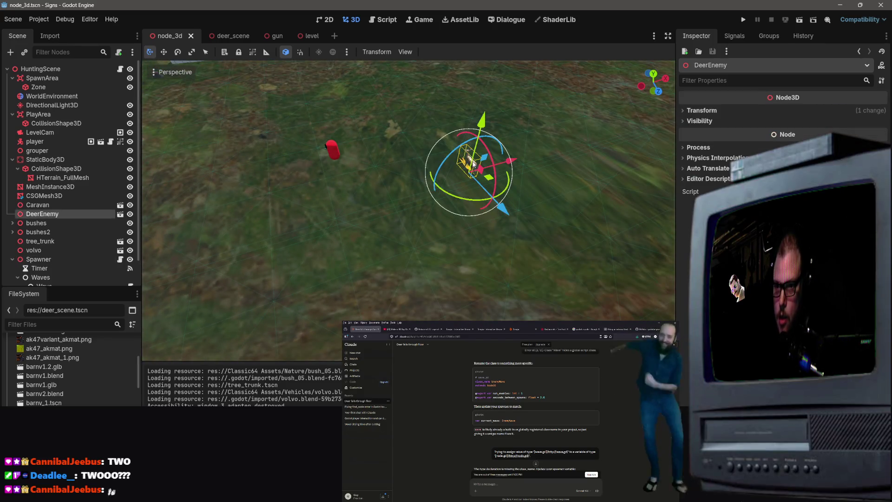
pyautogui.press('Delete')
pyautogui.click(428, 259)
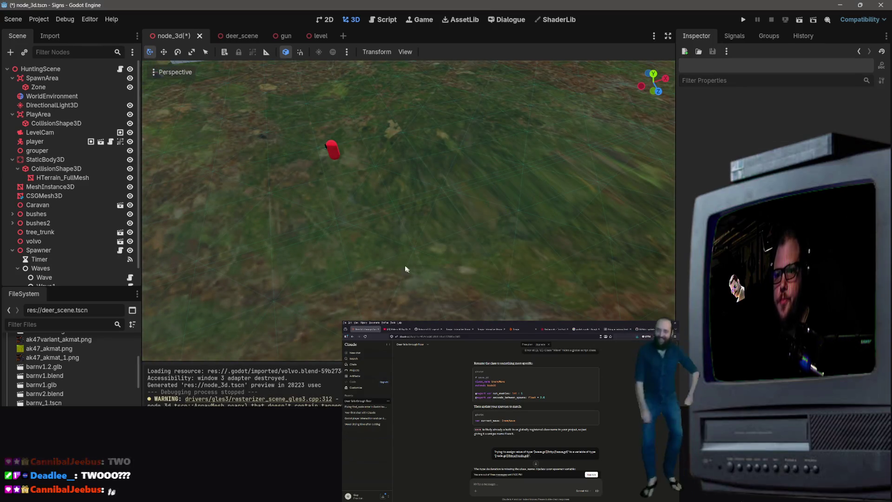
pyautogui.rightClick(406, 264)
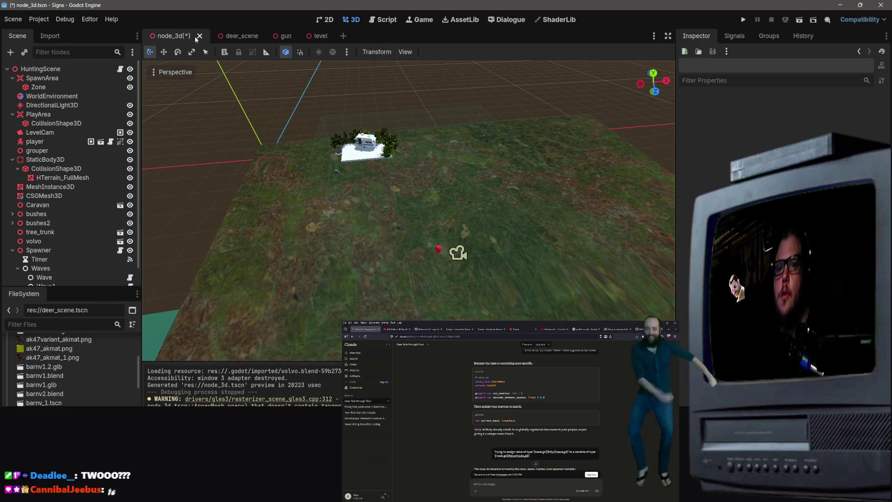
pyautogui.hotkey('ctrl', 's')
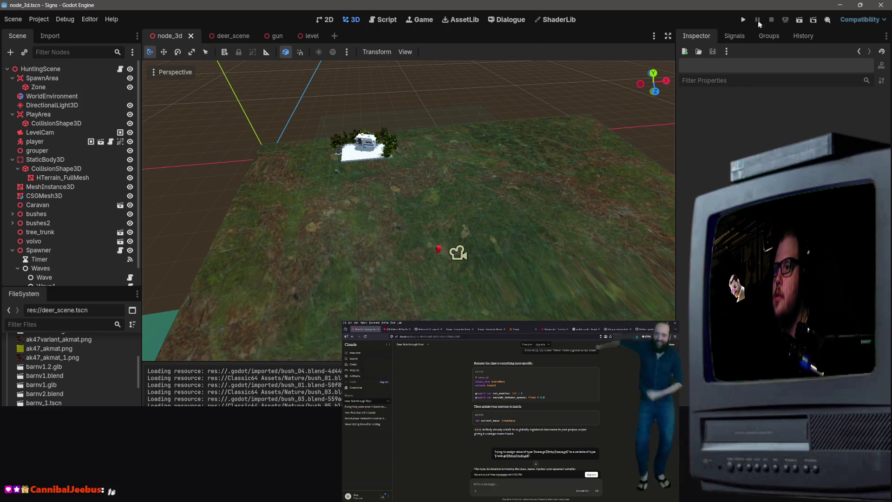
# Run the project and review the four debugger errors, including the find_child error.
pyautogui.click(743, 19)
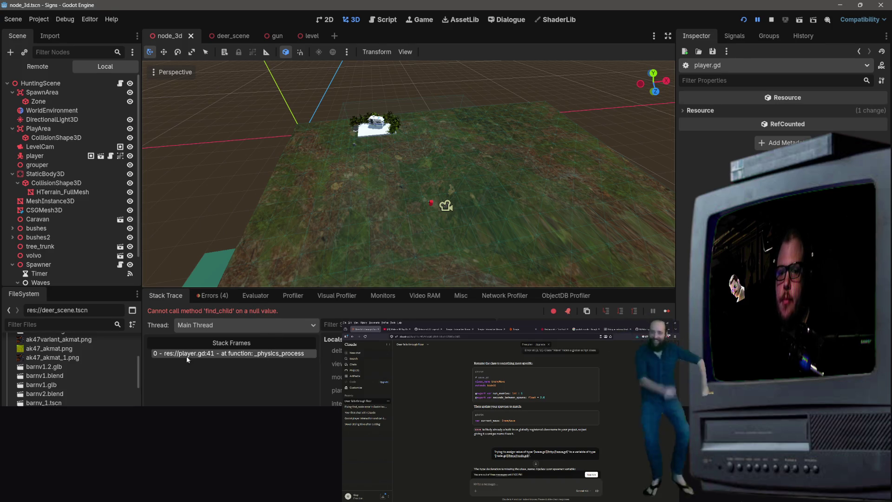
pyautogui.click(209, 295)
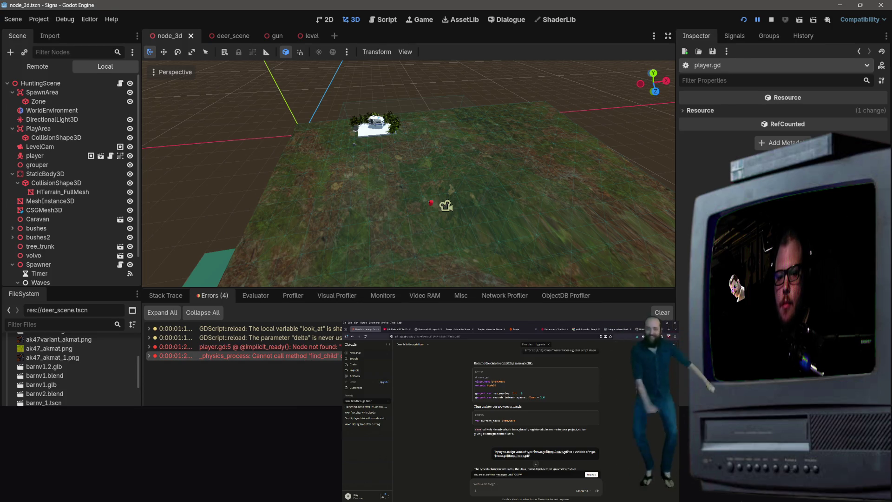
pyautogui.rightClick(275, 356)
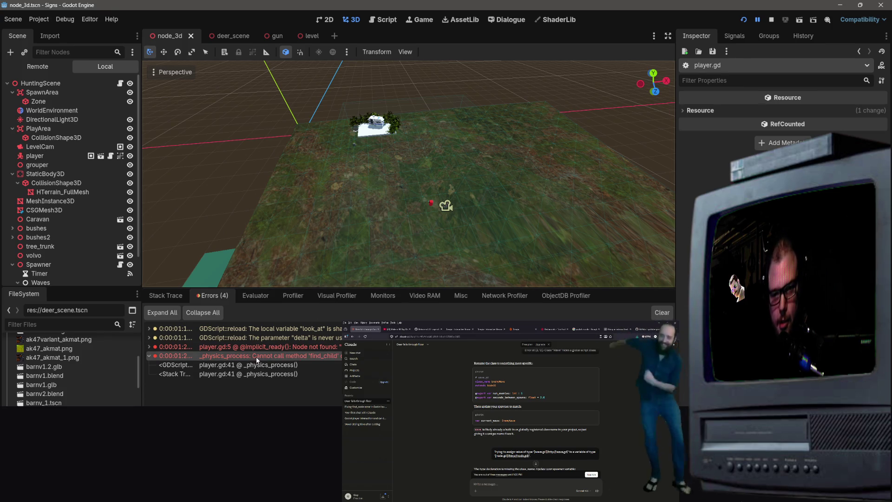
# Dismiss the error menu, close the node_3d scene and minimize the Godot editor.
pyautogui.click(294, 363)
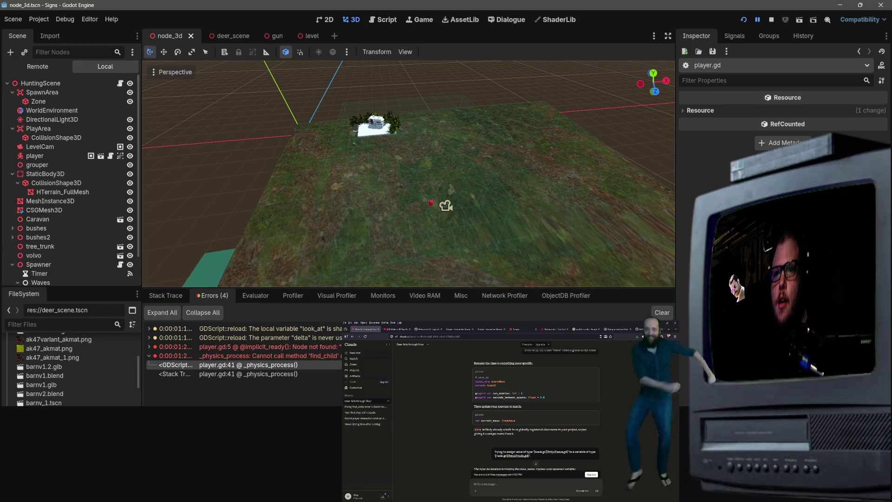
pyautogui.click(192, 36)
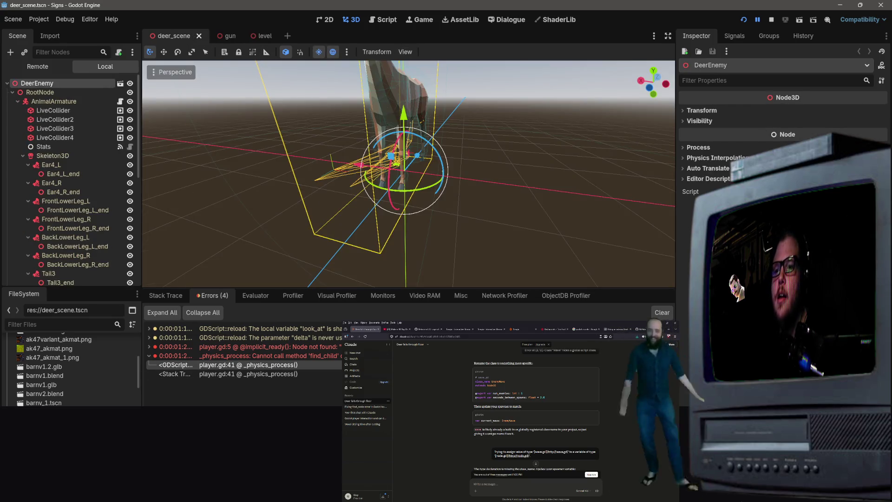
pyautogui.click(846, 6)
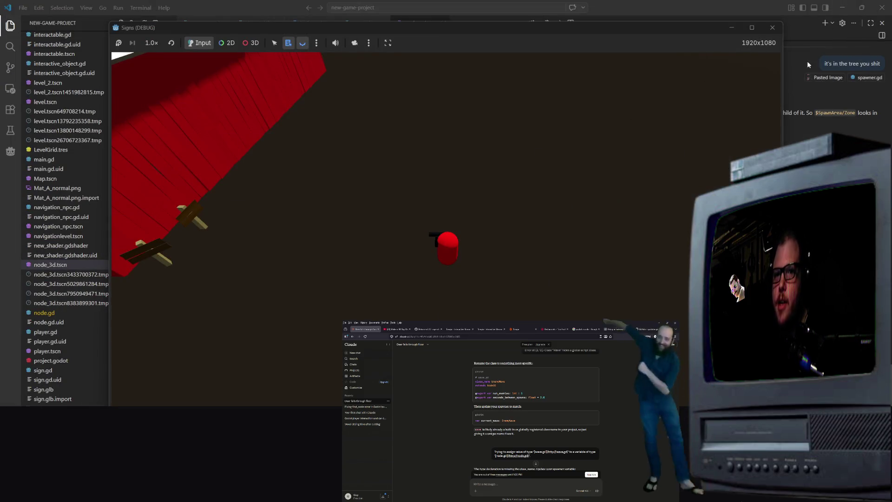
# Close the running game and start a new debug run, bringing the game window to front.
pyautogui.click(772, 27)
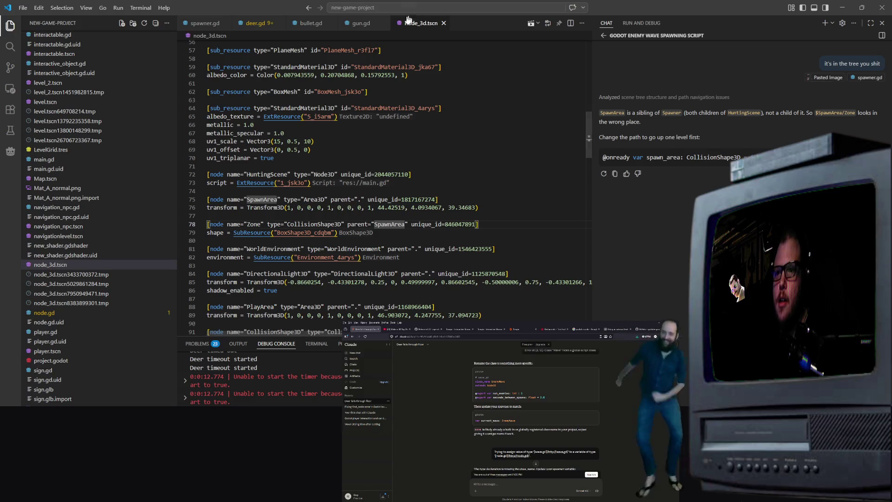
pyautogui.click(528, 25)
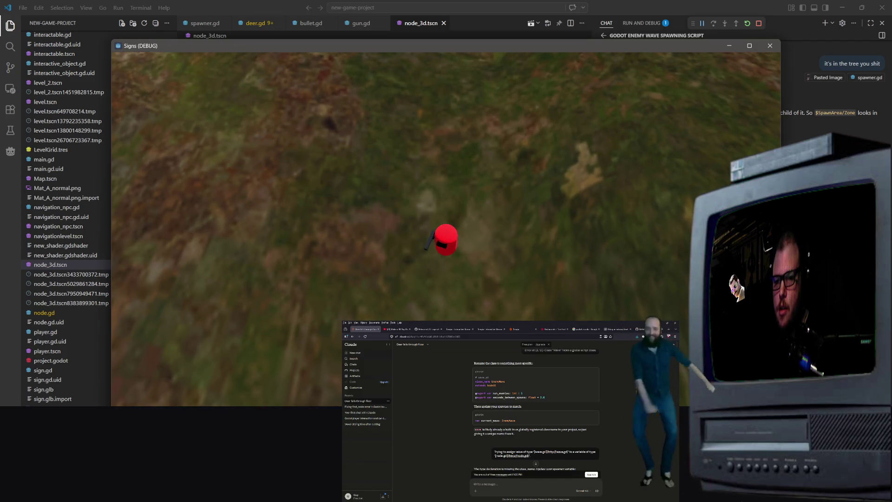
pyautogui.hotkey('alt', 'Tab')
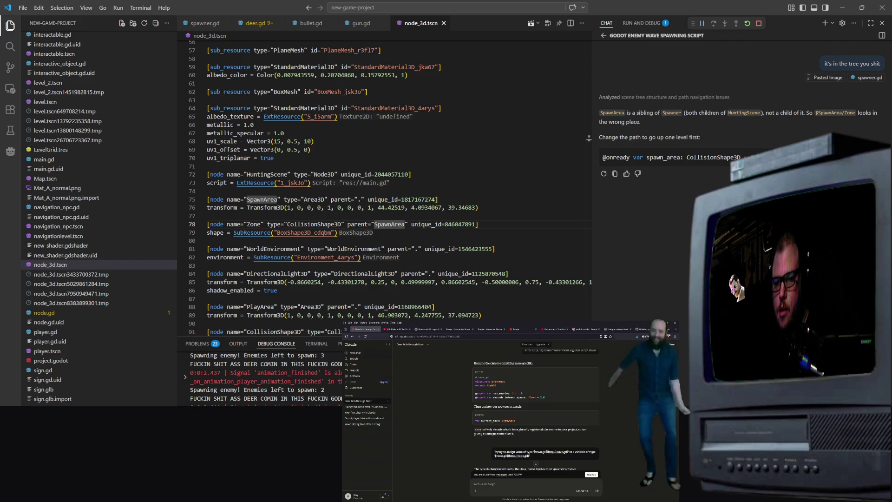
pyautogui.hotkey('alt', 'Tab')
# Walk the player around and shoot the nearby deer and the deer near the top.
pyautogui.press('d')
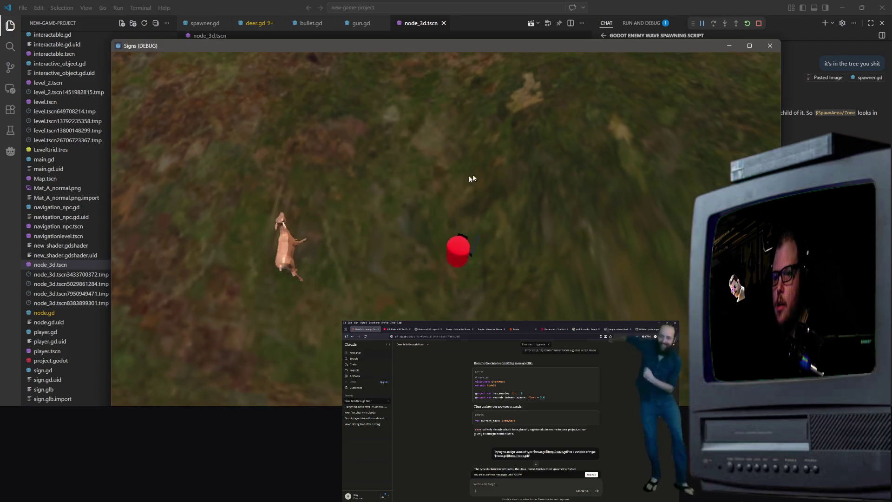
pyautogui.click(227, 172)
pyautogui.press('w')
pyautogui.press('a')
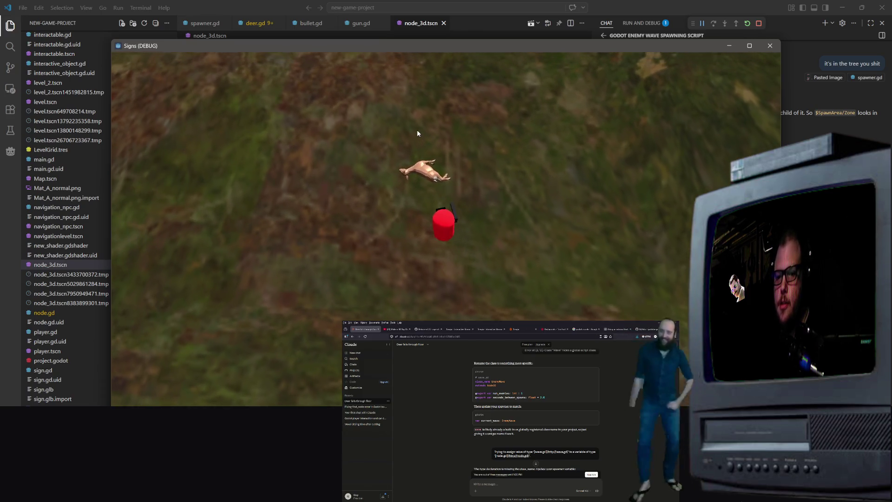
pyautogui.press('w')
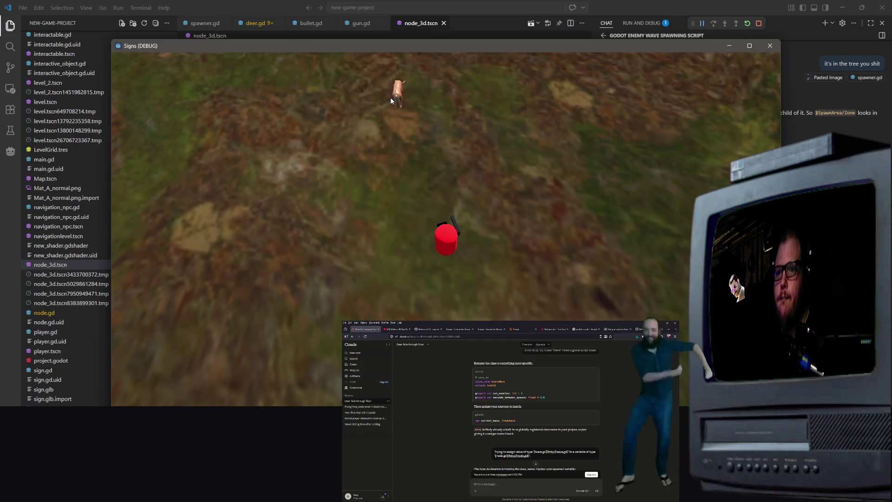
pyautogui.click(391, 97)
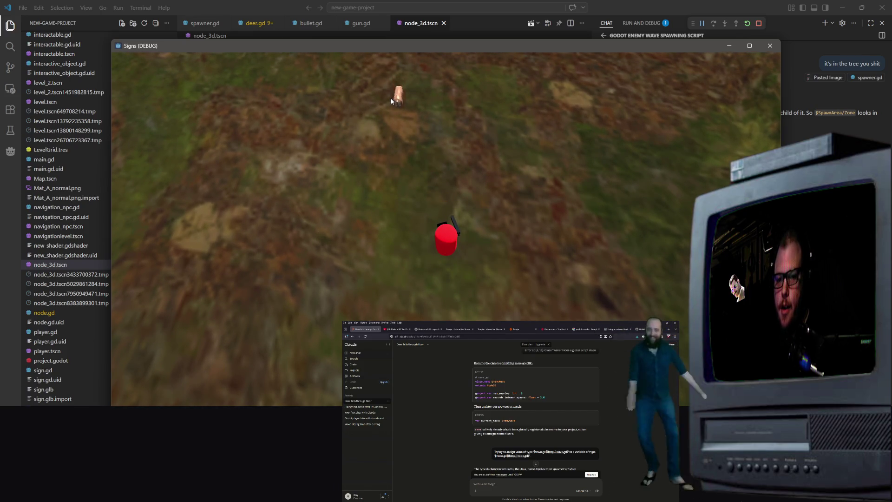
pyautogui.click(390, 97)
pyautogui.click(390, 97)
# Keep moving across the terrain firing at deer, then close the game and relaunch a debug run.
pyautogui.press('w')
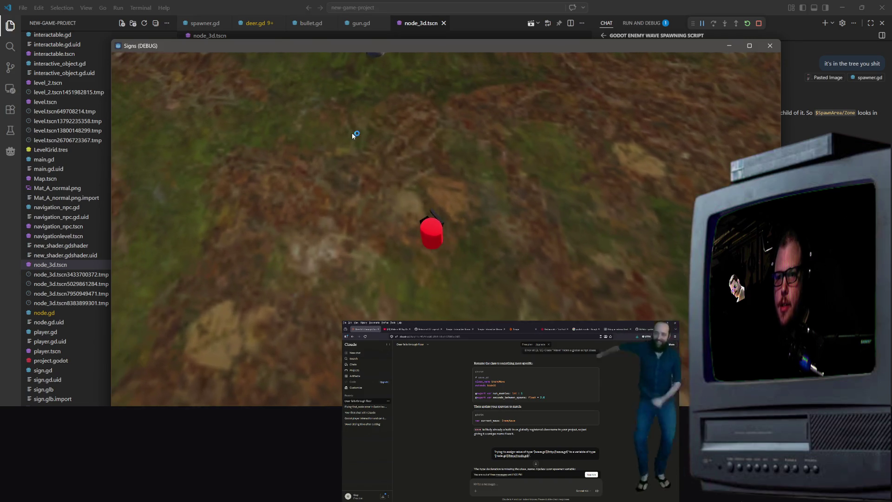
pyautogui.press('w')
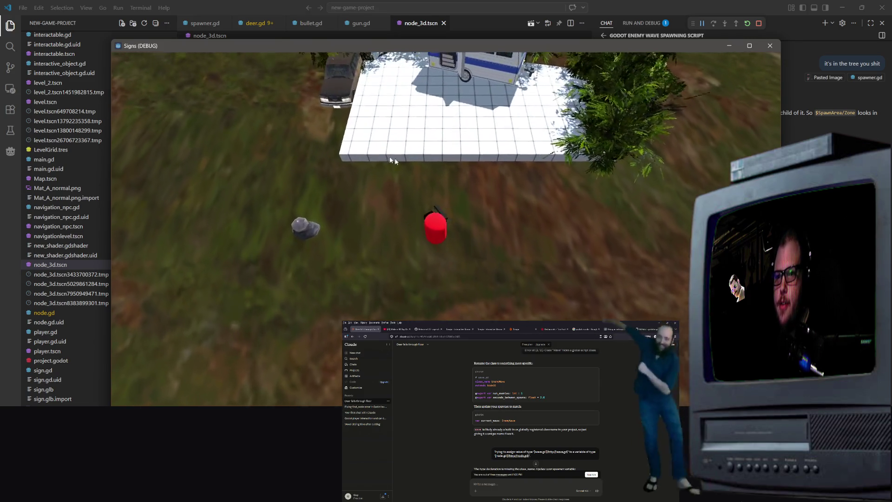
pyautogui.press('s')
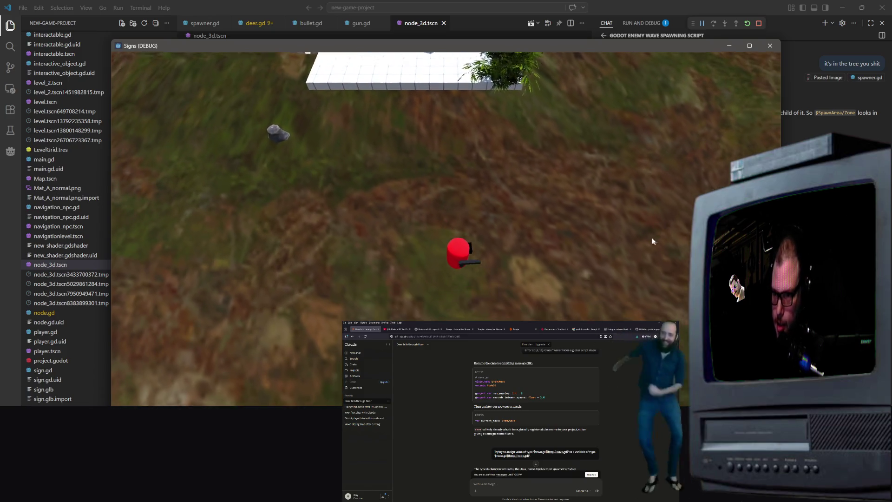
pyautogui.click(611, 262)
pyautogui.press('s')
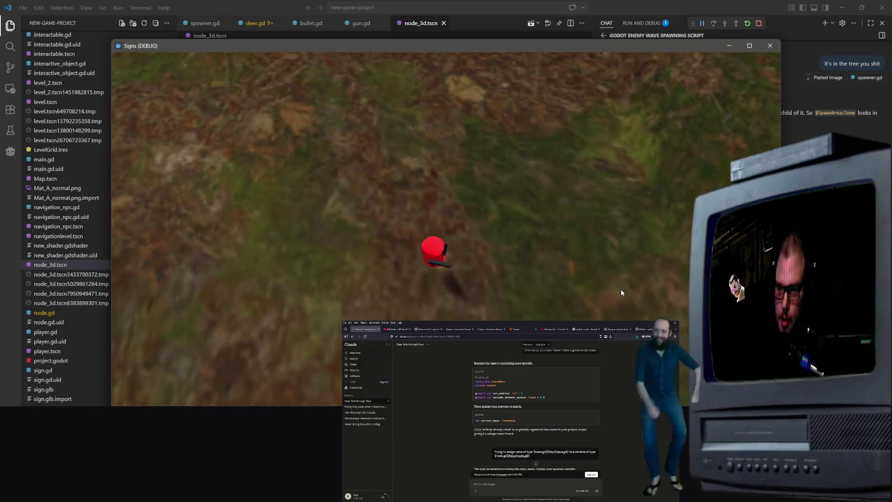
pyautogui.press('d')
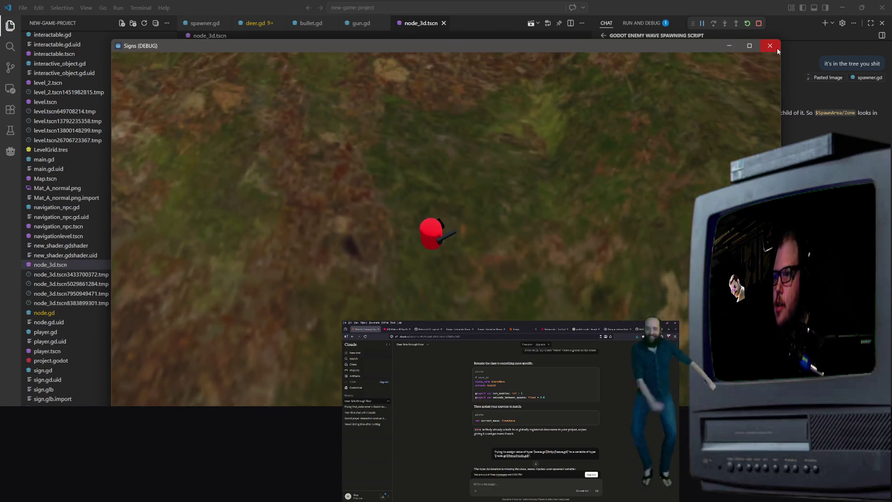
pyautogui.click(776, 48)
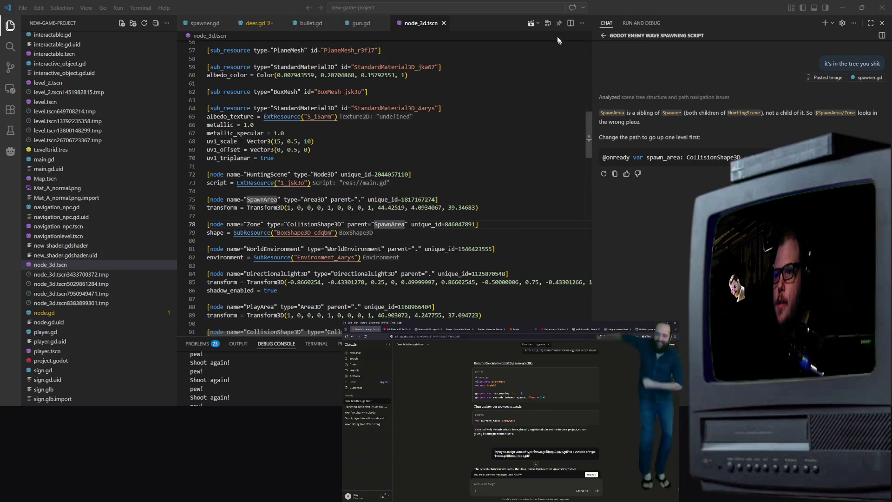
pyautogui.click(531, 23)
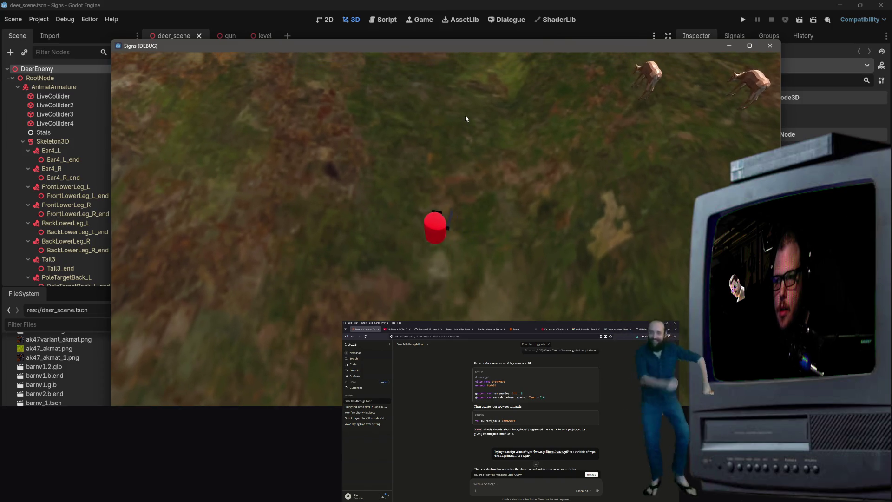
# Move right while firing several shots at the deer, then stop the running game.
pyautogui.press('d')
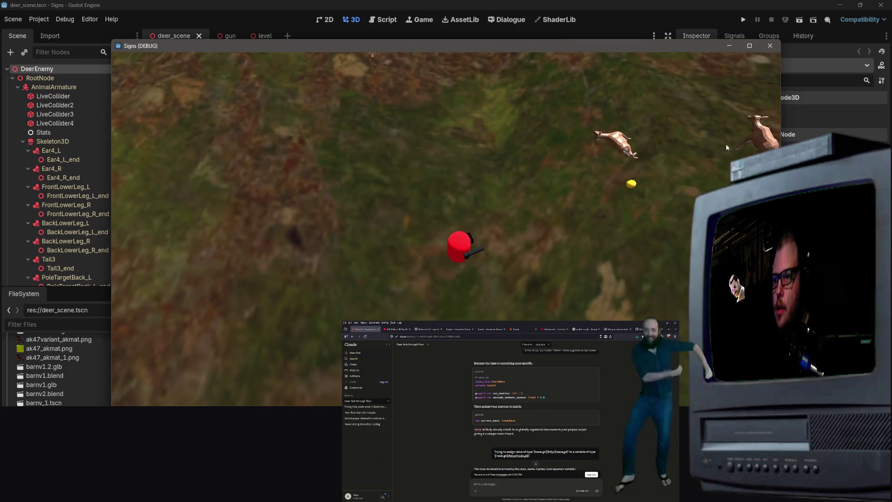
pyautogui.click(732, 150)
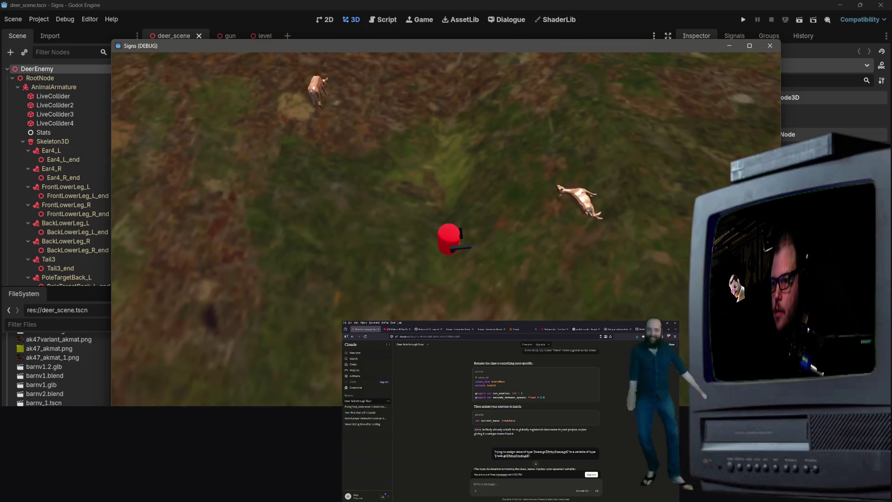
pyautogui.click(575, 132)
pyautogui.press('d')
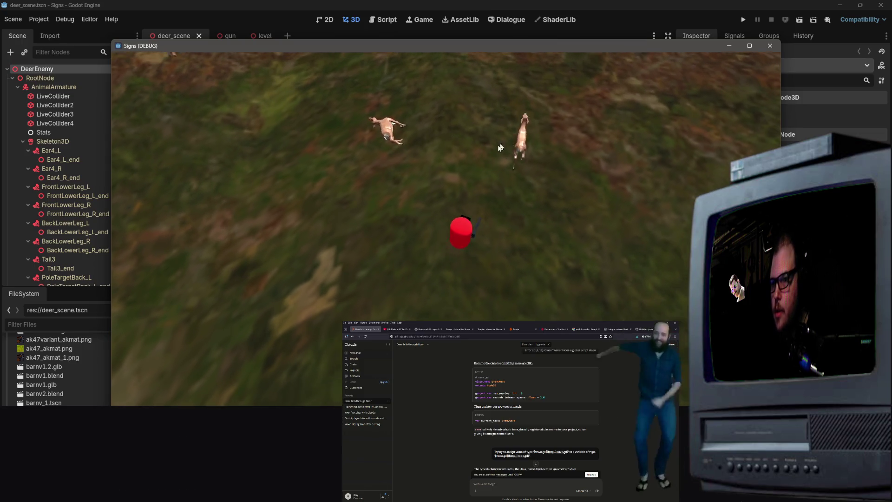
pyautogui.click(587, 252)
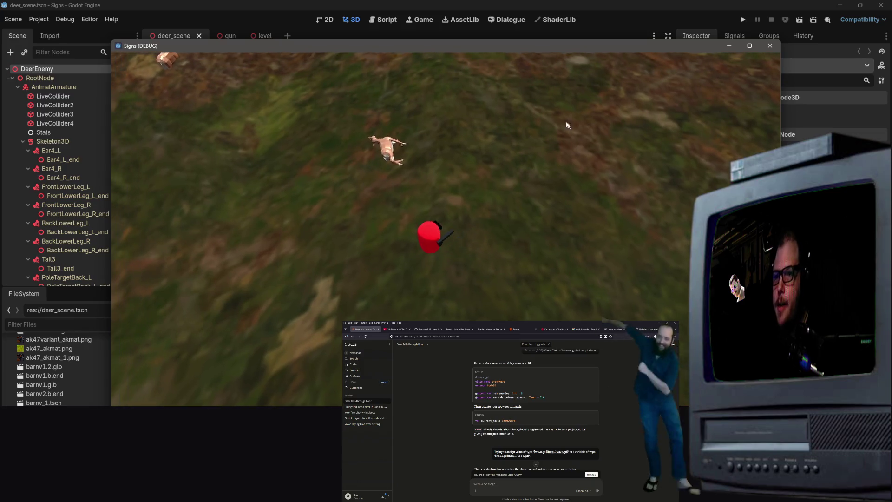
pyautogui.click(265, 111)
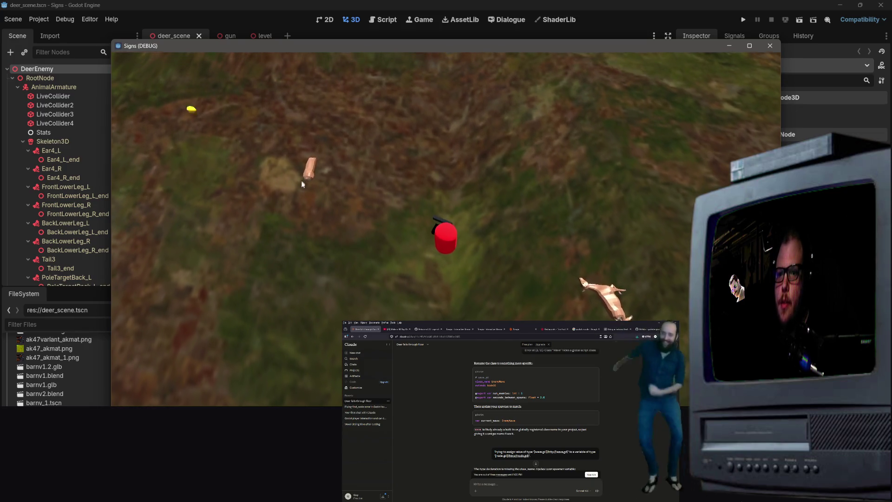
pyautogui.click(770, 46)
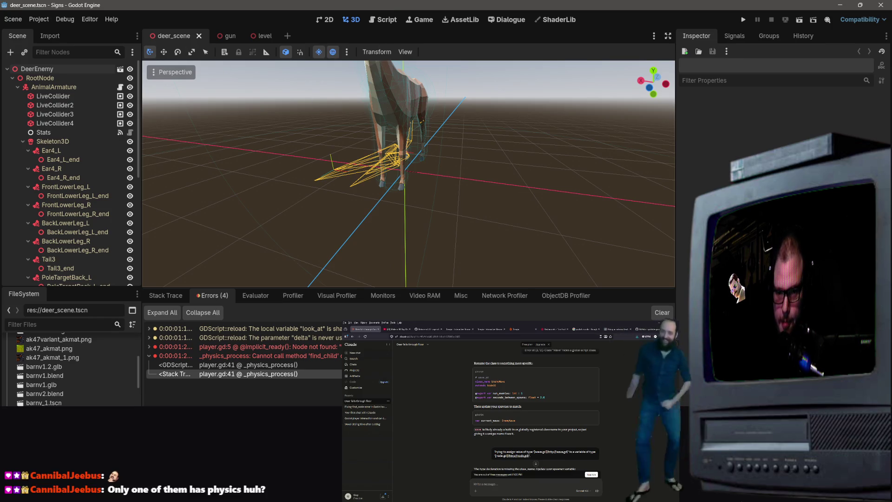
# Tell the VS Code assistant 'only one of the instantiated deer have physics' and return to Godot.
pyautogui.hotkey('alt', 'Tab')
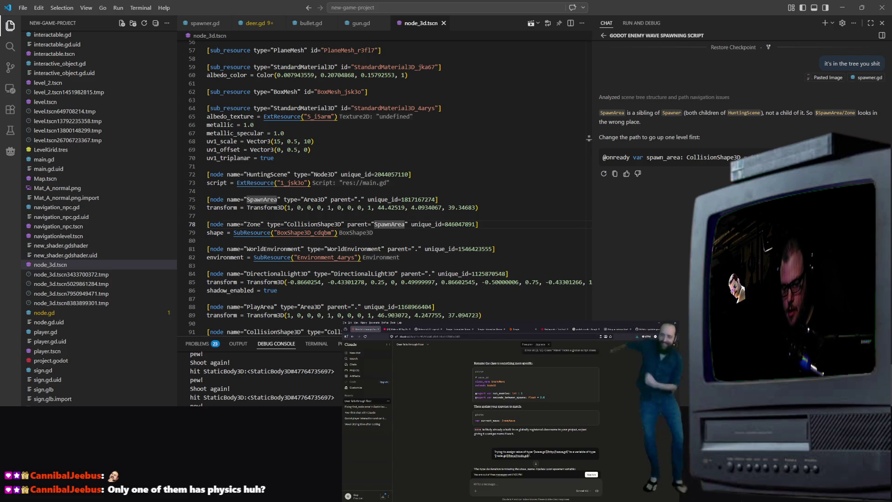
pyautogui.press('Return')
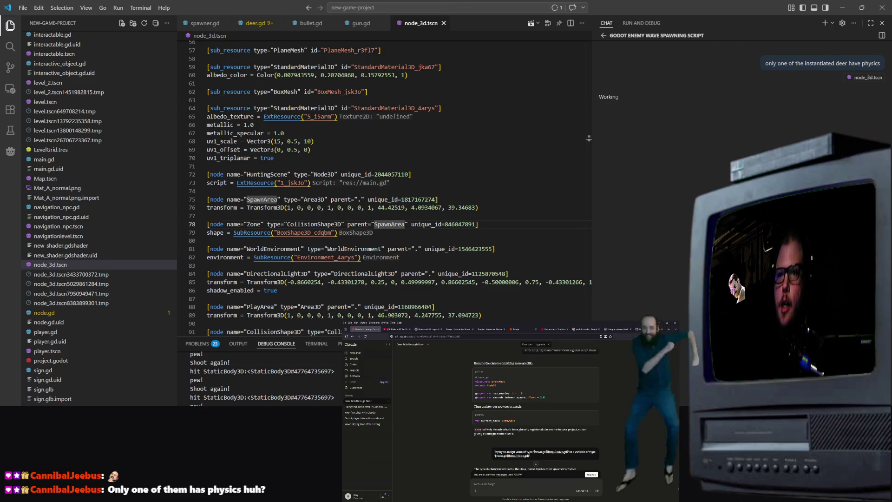
pyautogui.hotkey('alt', 'Tab')
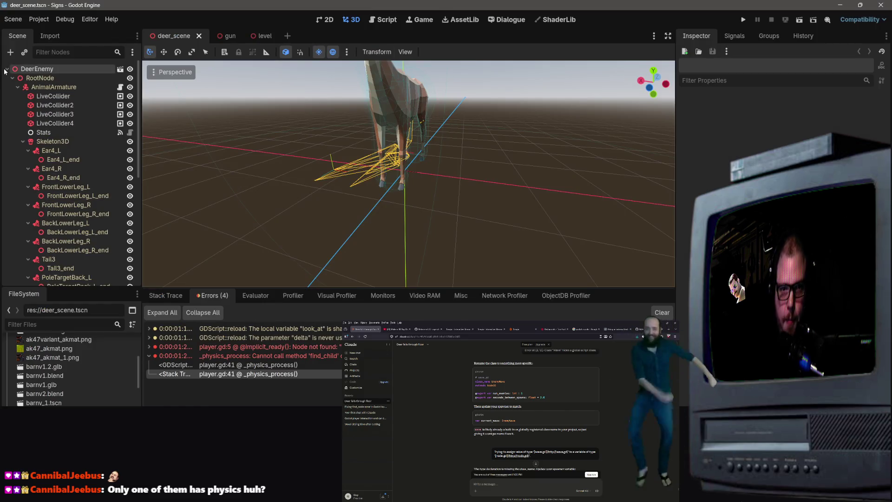
# Scroll through the FileSystem dock in Godot.
pyautogui.scroll(-5, 83, 395)
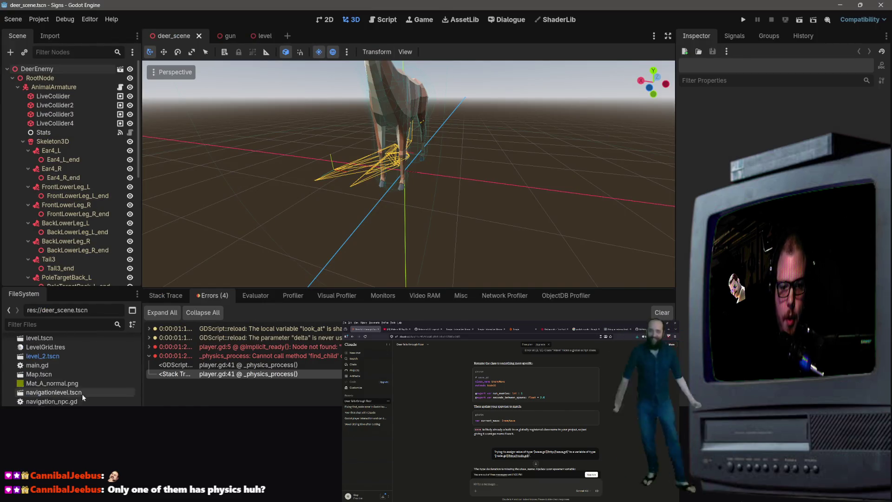
pyautogui.scroll(-5, 82, 394)
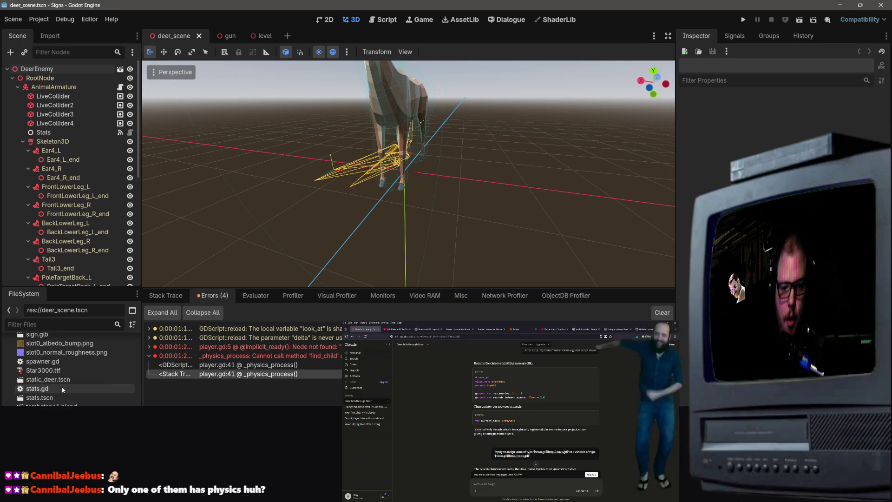
pyautogui.scroll(12, 62, 389)
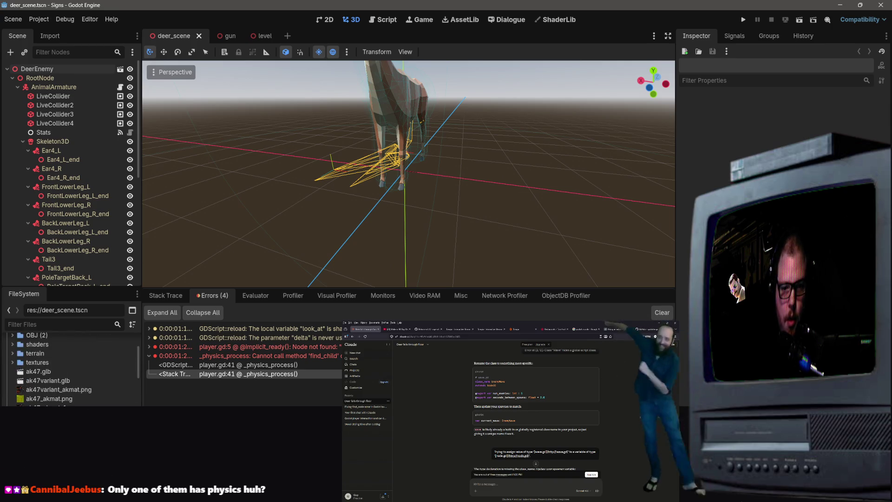
pyautogui.scroll(-4, 72, 367)
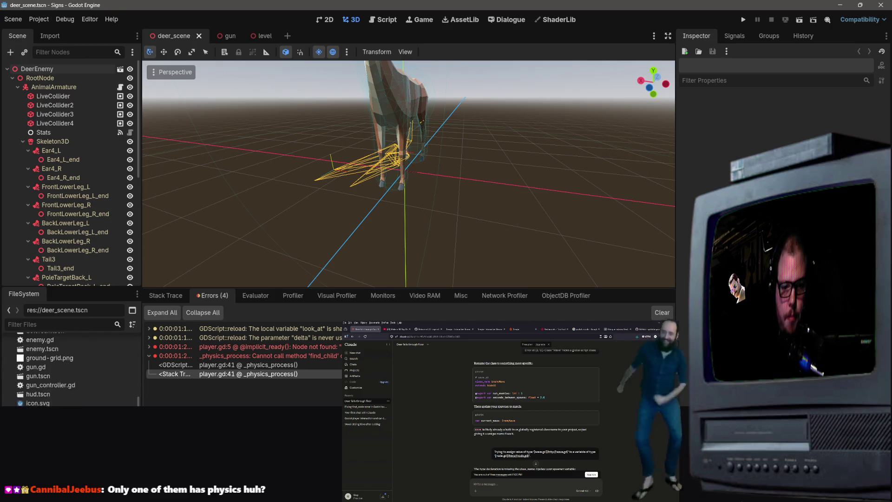
pyautogui.scroll(-3, 69, 367)
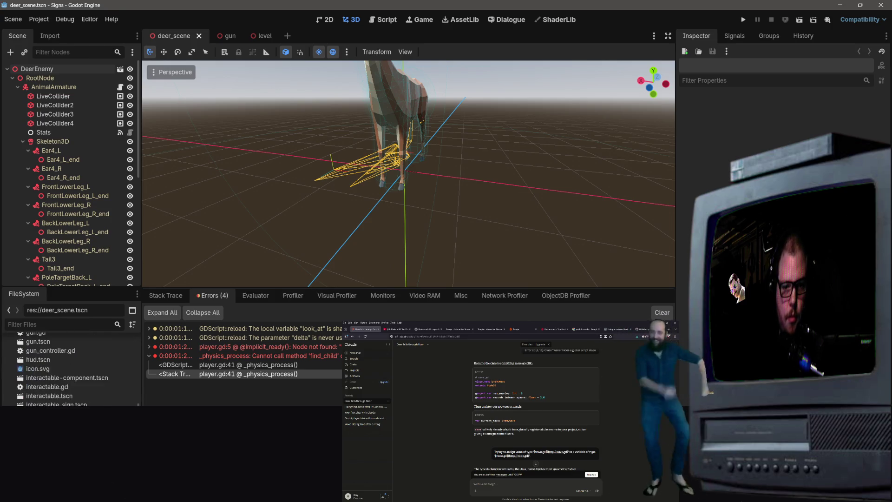
pyautogui.scroll(-5, 70, 366)
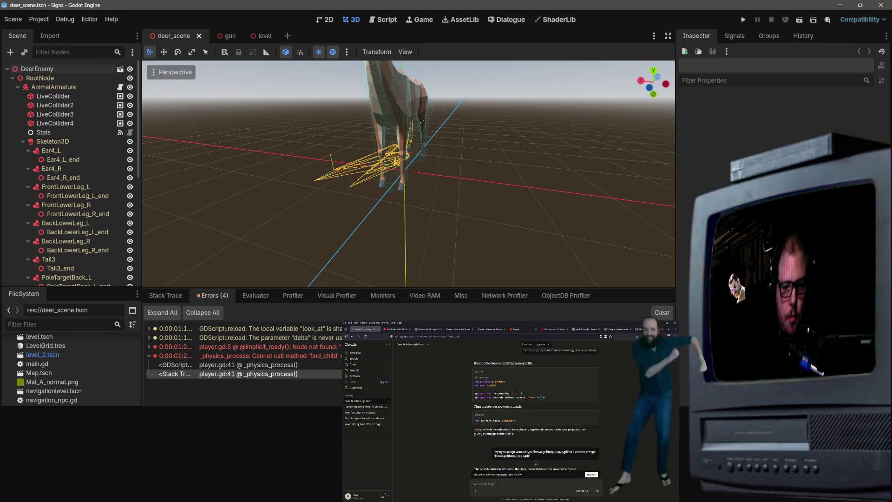
# Open node_3d, reposition the player in the level, save, and undo an accidental move.
pyautogui.doubleClick(60, 404)
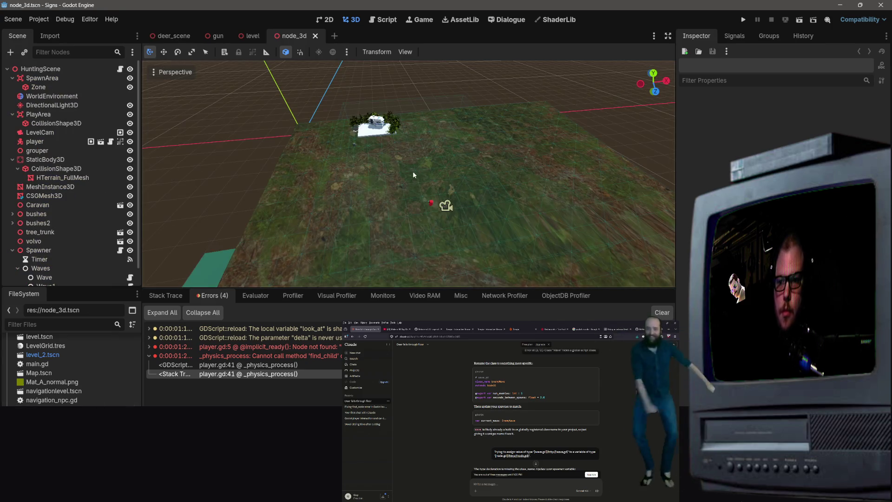
pyautogui.click(431, 205)
pyautogui.moveTo(429, 185); pyautogui.dragTo(415, 102)
pyautogui.press('w')
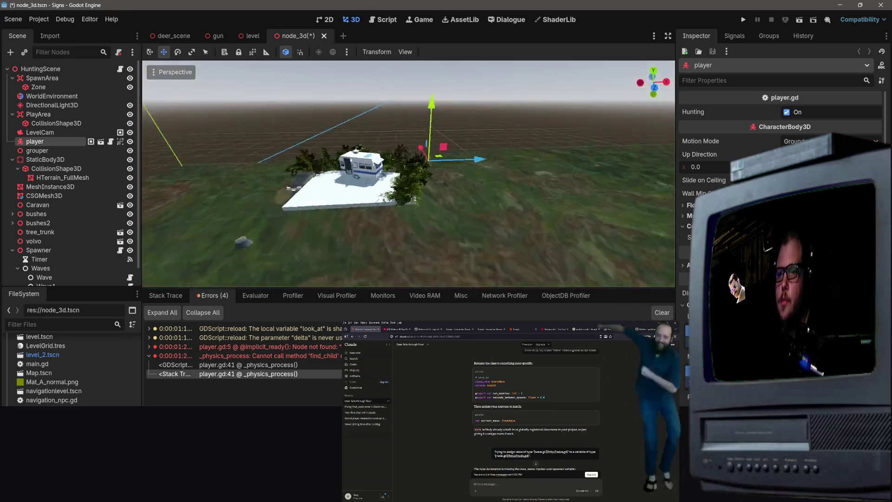
pyautogui.press('f')
pyautogui.scroll(-3, 409, 174)
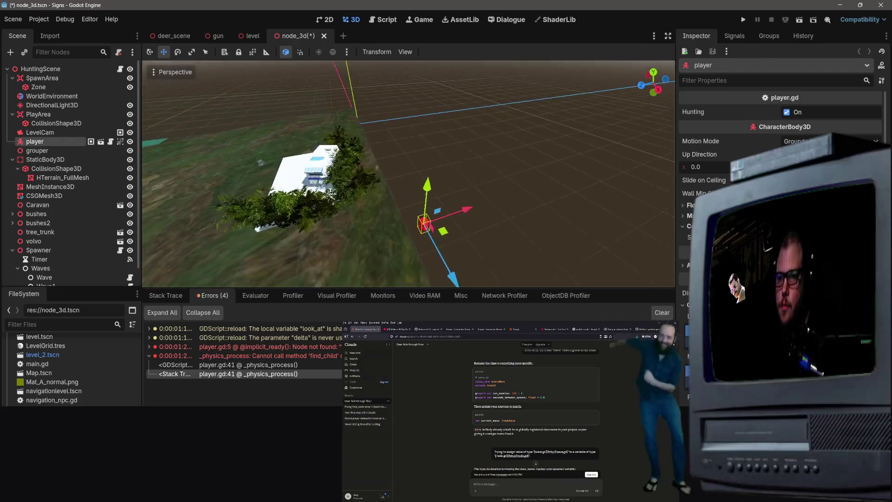
pyautogui.moveTo(482, 216)
pyautogui.mouseDown()
pyautogui.moveTo(418, 241)
pyautogui.moveTo(455, 203)
pyautogui.moveTo(322, 194)
pyautogui.mouseUp()
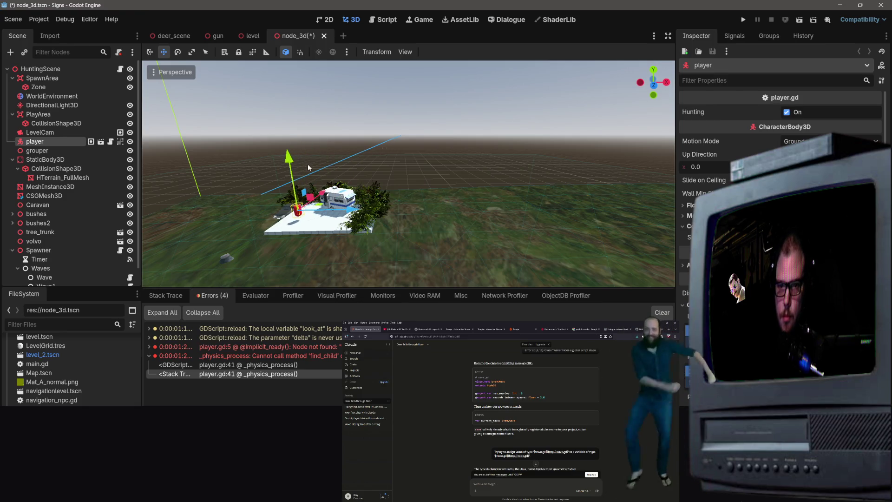
pyautogui.moveTo(289, 158)
pyautogui.mouseDown()
pyautogui.moveTo(287, 169)
pyautogui.moveTo(384, 171)
pyautogui.mouseUp()
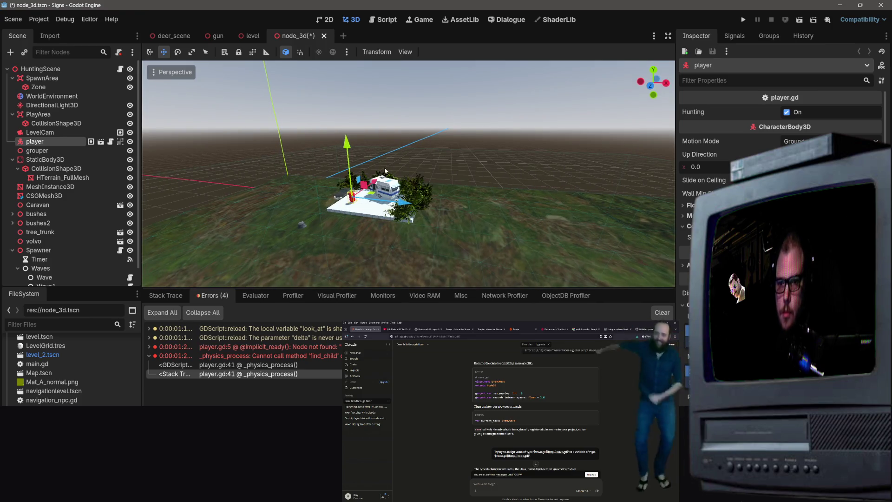
pyautogui.hotkey('ctrl', 's')
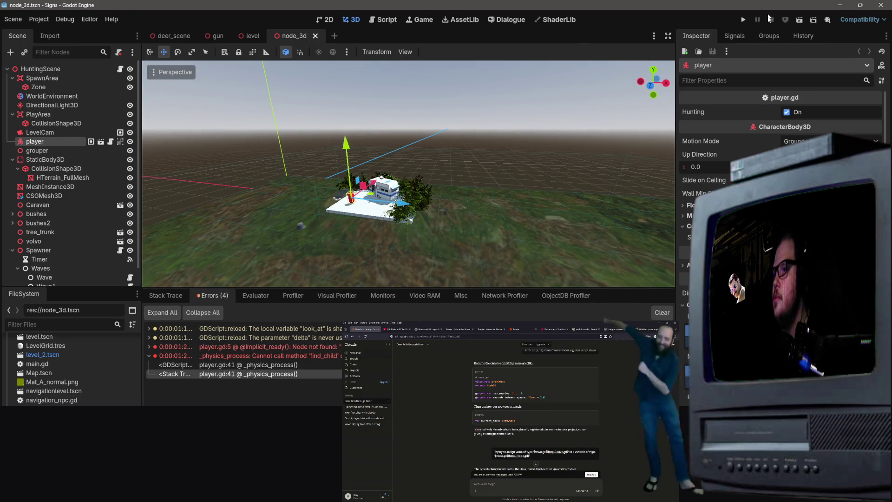
pyautogui.moveTo(325, 196); pyautogui.dragTo(347, 191)
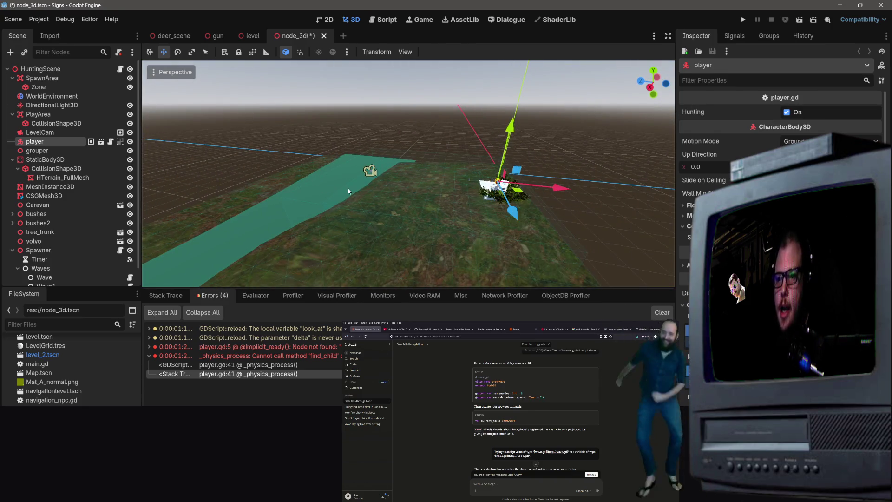
pyautogui.hotkey('ctrl', 'z')
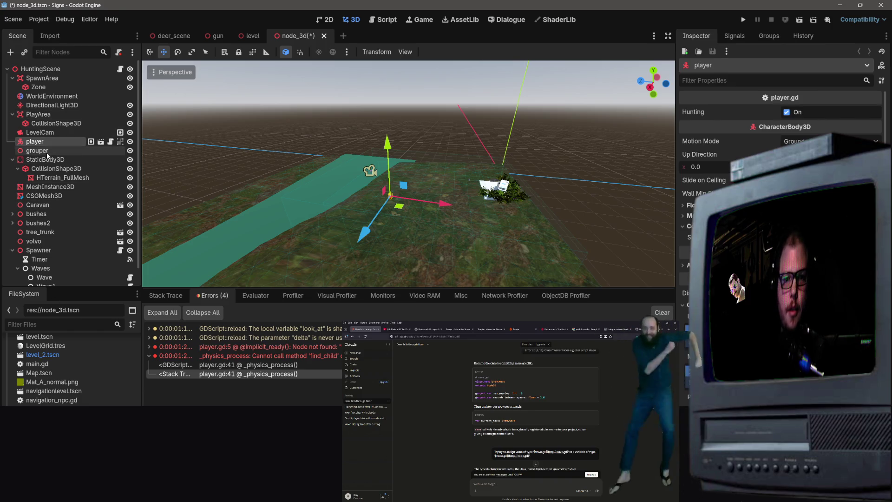
# Place the grouper node above LevelCam and parent LevelCam and player under it.
pyautogui.moveTo(47, 152); pyautogui.dragTo(46, 129)
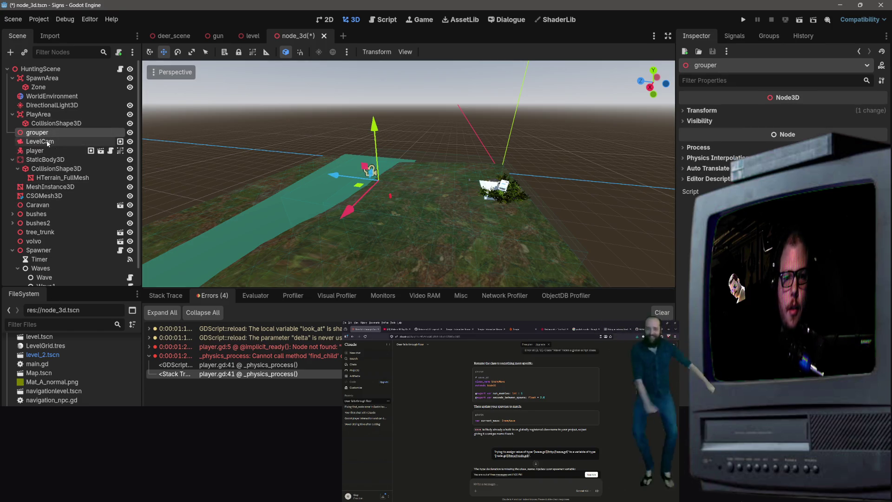
pyautogui.click(47, 141)
pyautogui.keyDown('shift'); pyautogui.click(36, 150); pyautogui.keyUp('shift')
pyautogui.moveTo(36, 150); pyautogui.dragTo(41, 135)
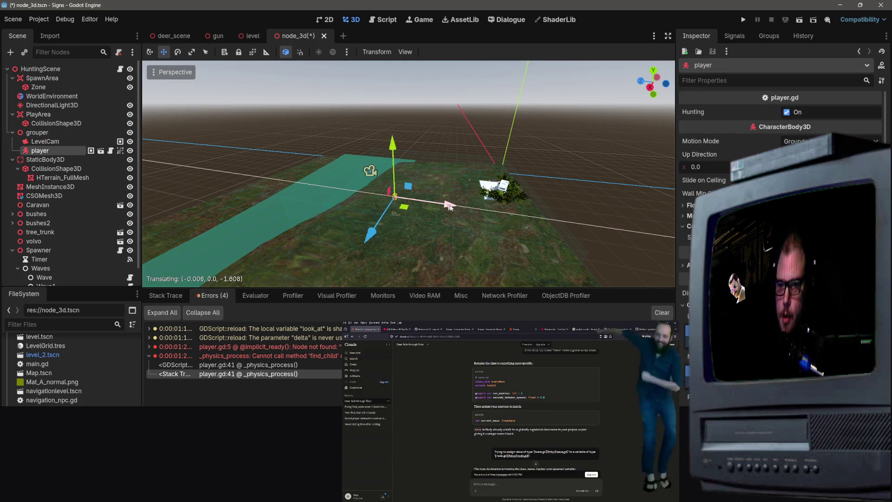
pyautogui.click(39, 133)
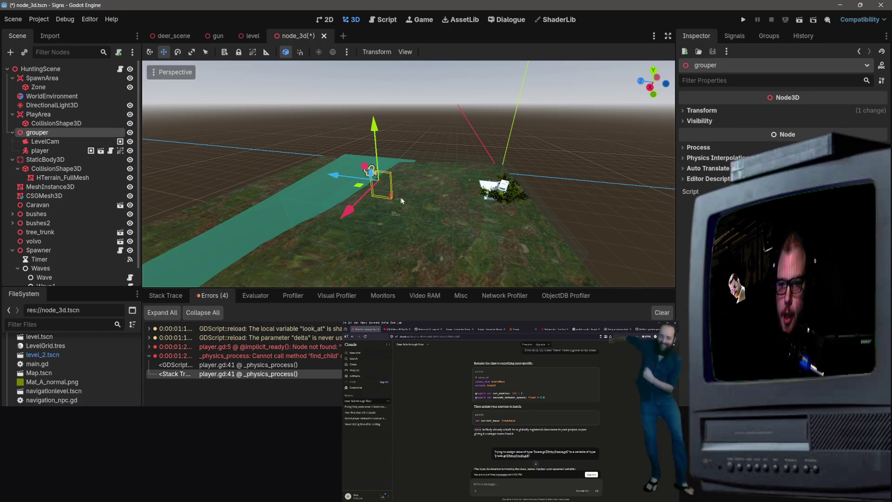
pyautogui.click(339, 177)
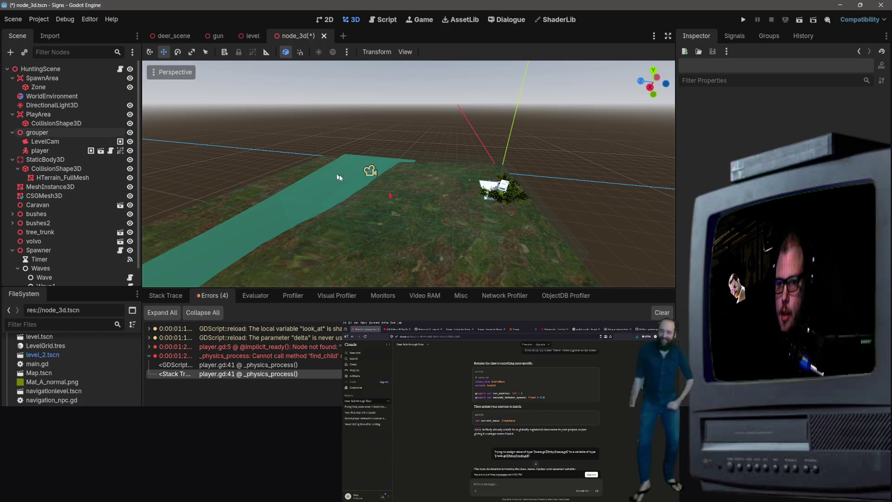
# Move grouper with the camera and player beside the caravan and save the scene.
pyautogui.click(373, 174)
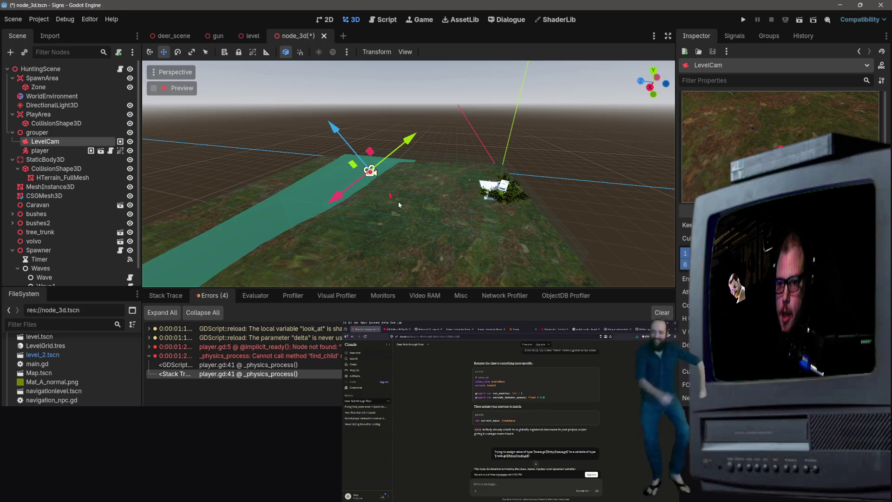
pyautogui.click(37, 132)
pyautogui.moveTo(337, 179); pyautogui.dragTo(441, 186)
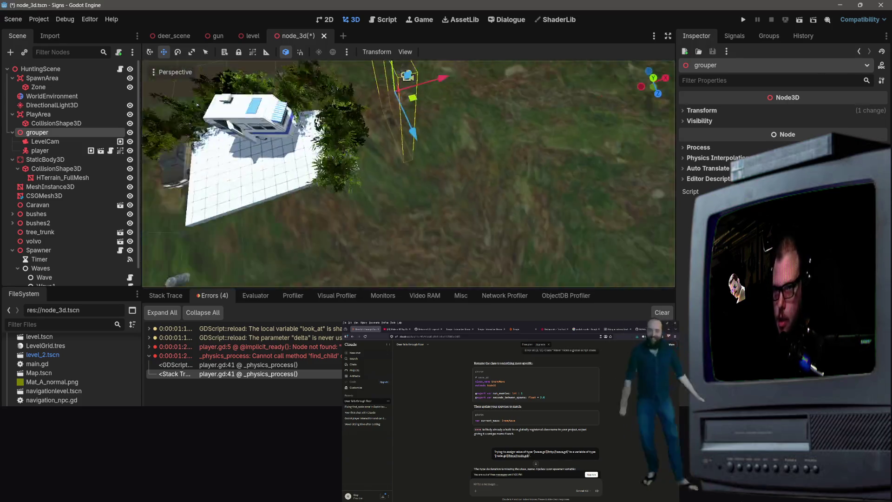
pyautogui.moveTo(452, 105)
pyautogui.mouseDown()
pyautogui.moveTo(260, 149)
pyautogui.moveTo(130, 137)
pyautogui.mouseUp()
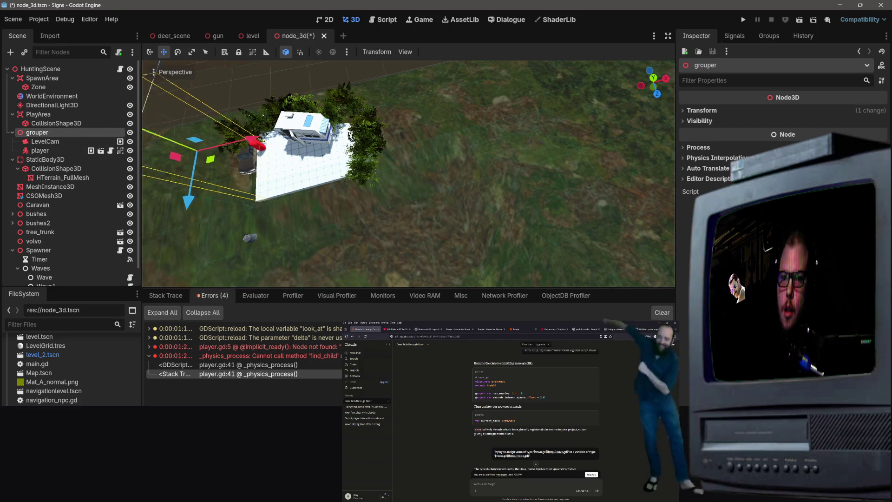
pyautogui.scroll(3, 199, 131)
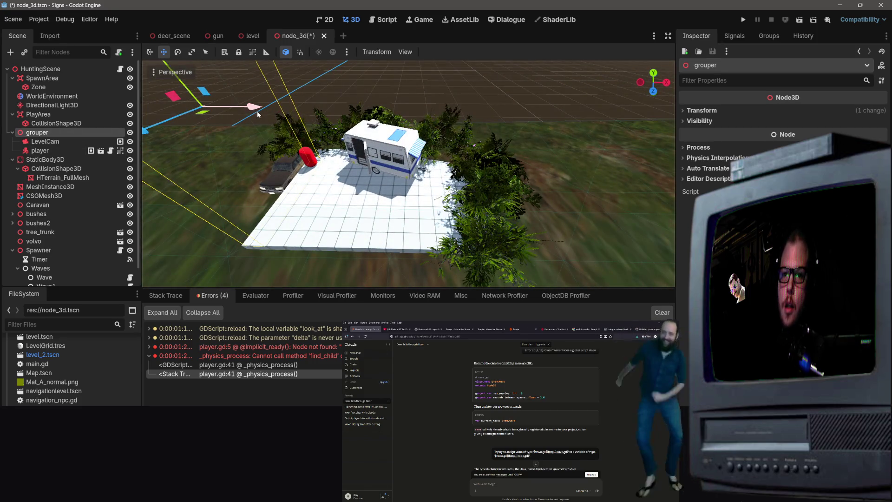
pyautogui.moveTo(148, 131); pyautogui.dragTo(181, 132)
pyautogui.hotkey('ctrl', 's')
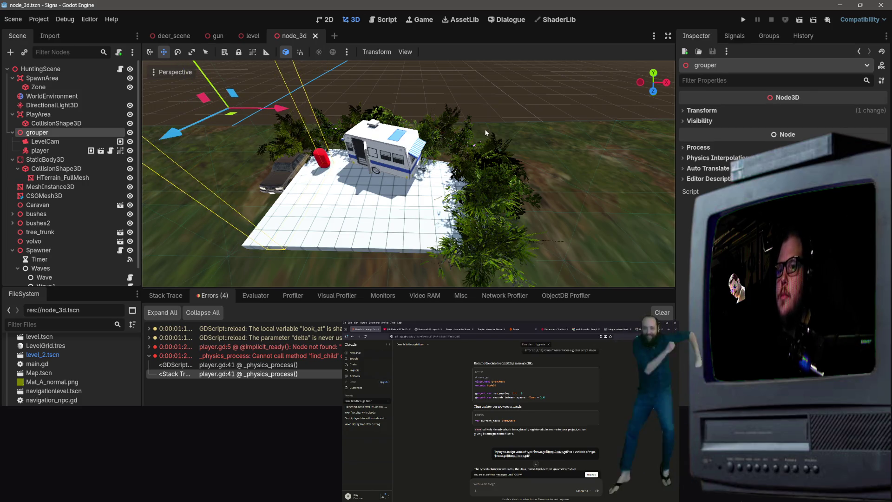
pyautogui.click(498, 134)
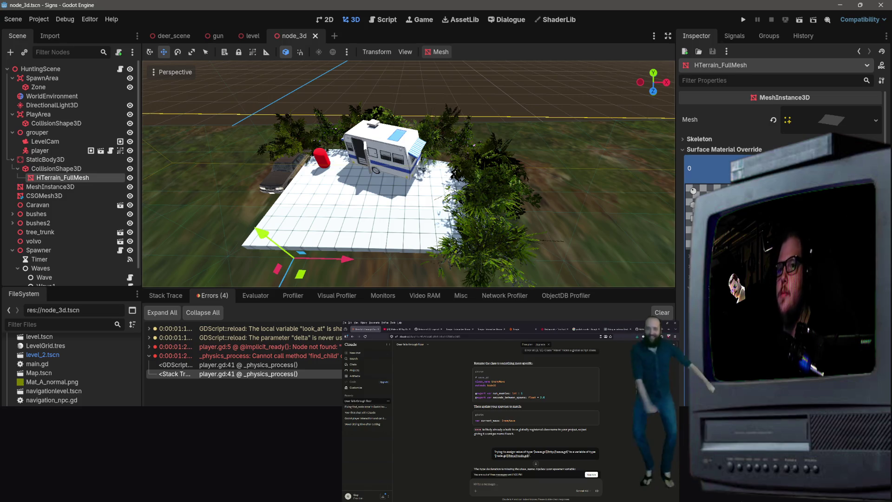
# In VS Code, view deer.gd's relative paths $"../../../PlayArea" and $"../../../SpawnArea".
pyautogui.hotkey('alt', 'Tab')
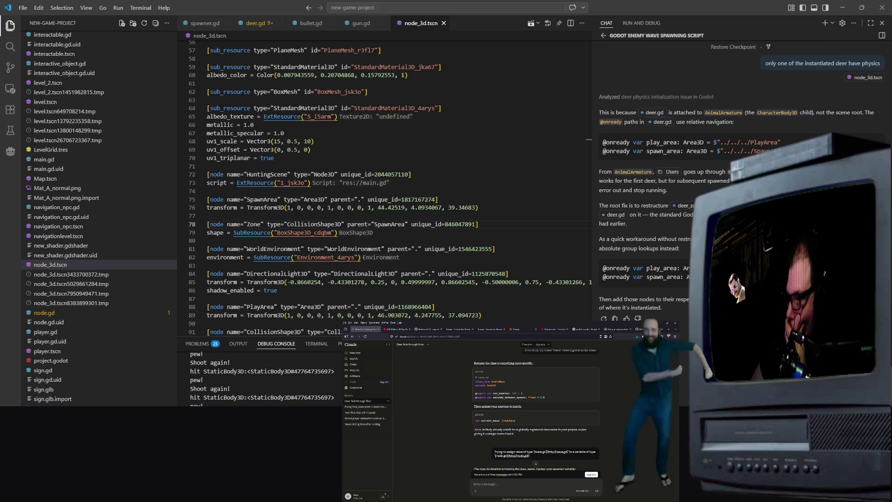
pyautogui.scroll(-1, 471, 167)
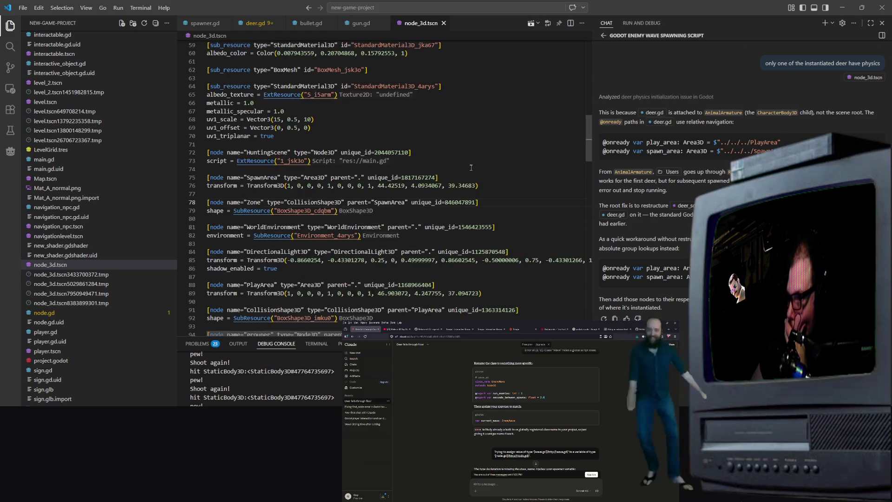
pyautogui.scroll(2, 489, 152)
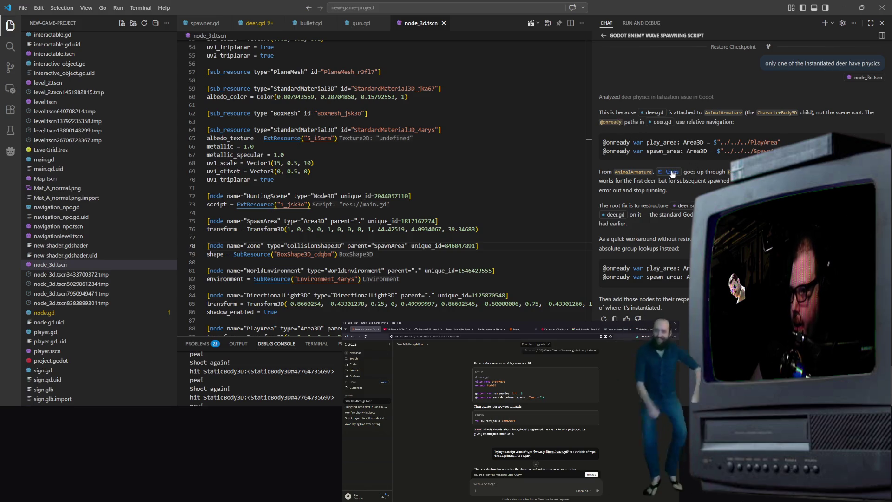
pyautogui.click(256, 23)
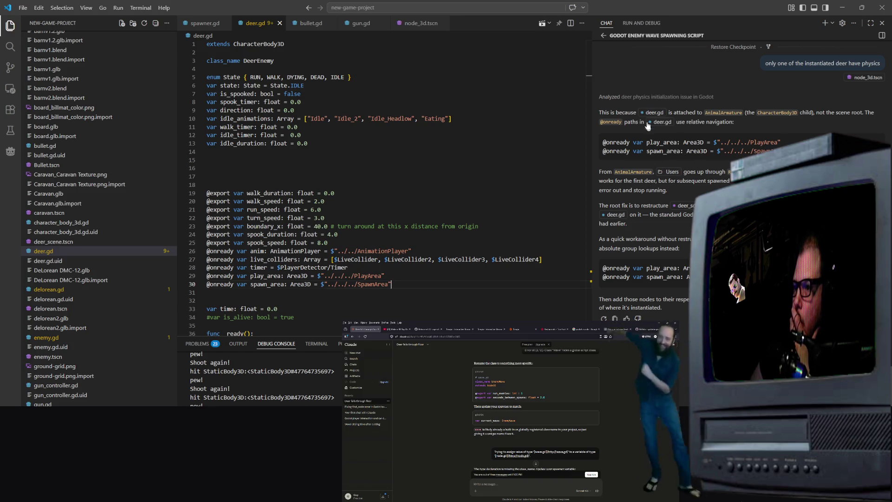
# Read the reply on broken deer.gd paths, later deer erroring and the root fix, then return to Godot.
pyautogui.moveTo(609, 112)
pyautogui.mouseDown()
pyautogui.moveTo(704, 121)
pyautogui.moveTo(803, 114)
pyautogui.moveTo(740, 126)
pyautogui.mouseUp()
pyautogui.click(740, 127)
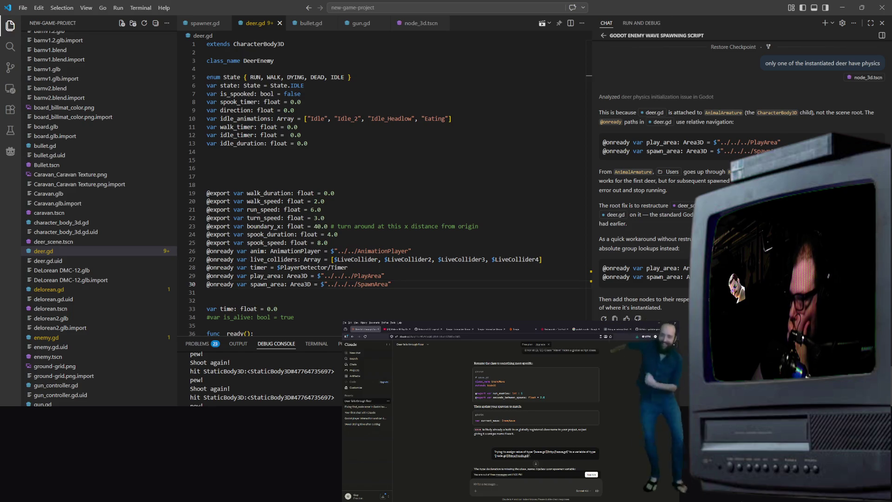
pyautogui.moveTo(603, 185); pyautogui.dragTo(695, 192)
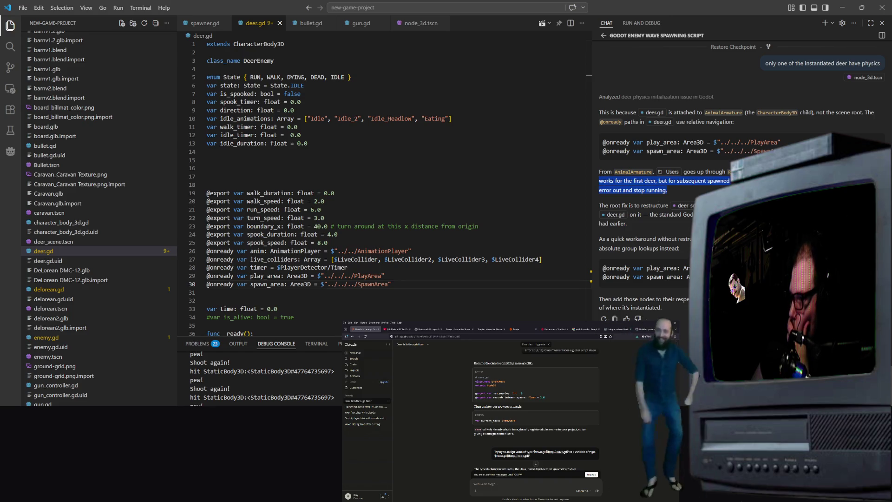
pyautogui.click(691, 188)
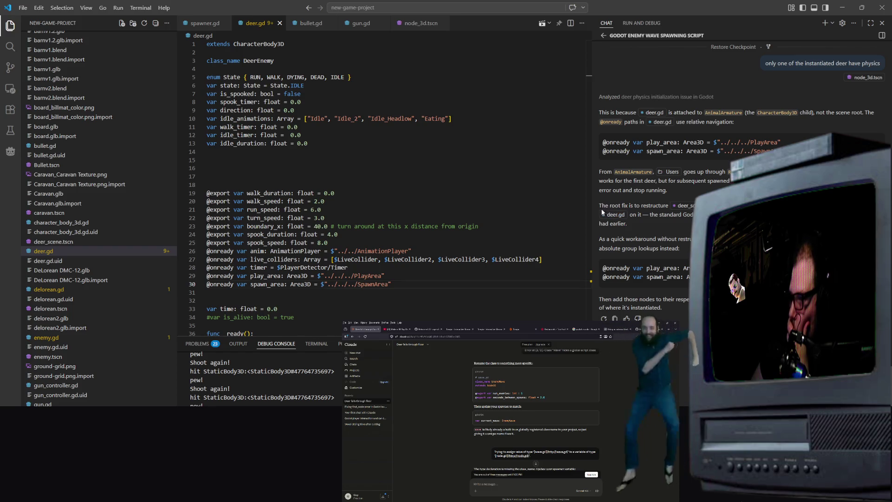
pyautogui.moveTo(599, 206)
pyautogui.mouseDown()
pyautogui.moveTo(694, 216)
pyautogui.moveTo(694, 205)
pyautogui.mouseUp()
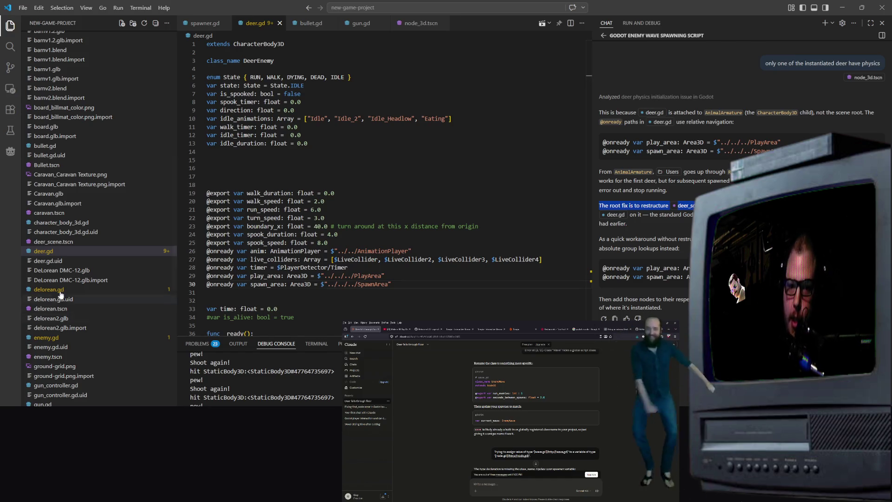
pyautogui.hotkey('alt', 'Tab')
pyautogui.hotkey('alt', 'Tab')
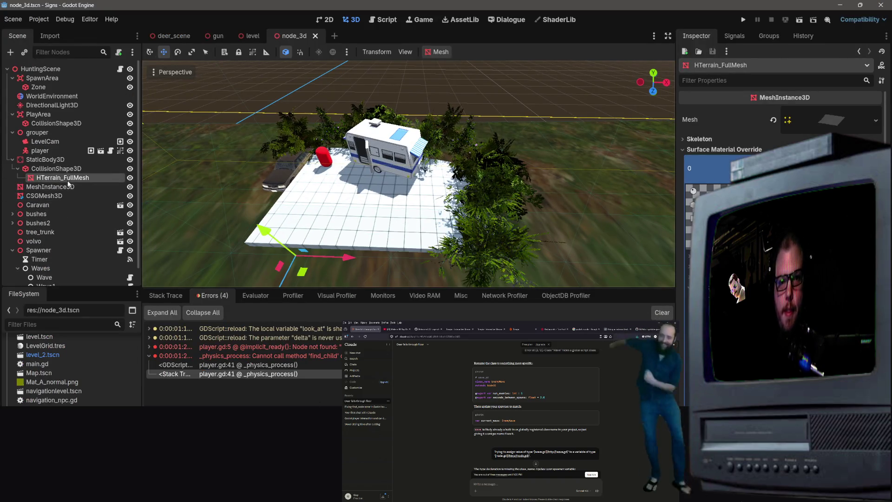
# In deer_scene, try Save Branch as Scene on AnimalArmature and dismiss the inherited-scene alert.
pyautogui.scroll(-1, 51, 191)
pyautogui.click(174, 36)
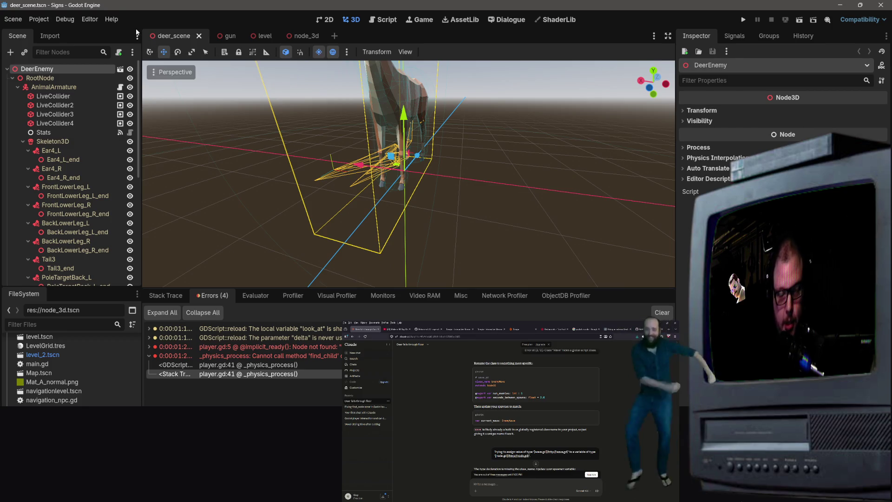
pyautogui.click(44, 88)
pyautogui.rightClick(44, 91)
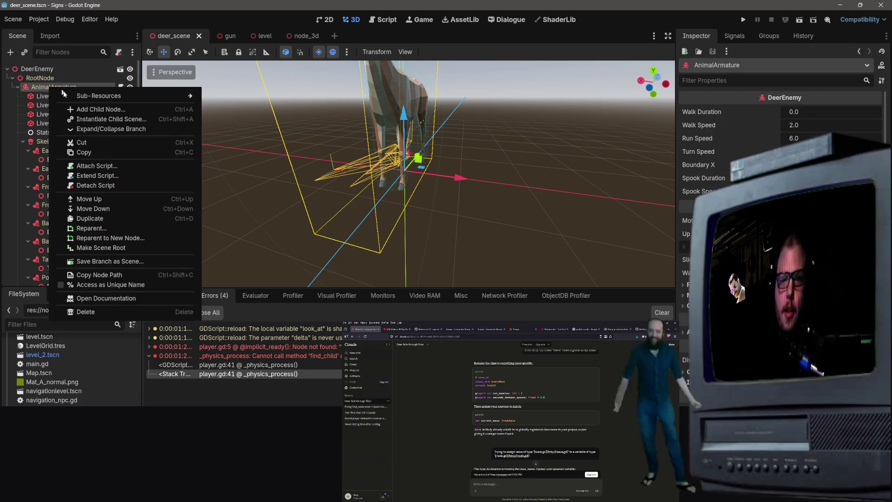
pyautogui.click(132, 261)
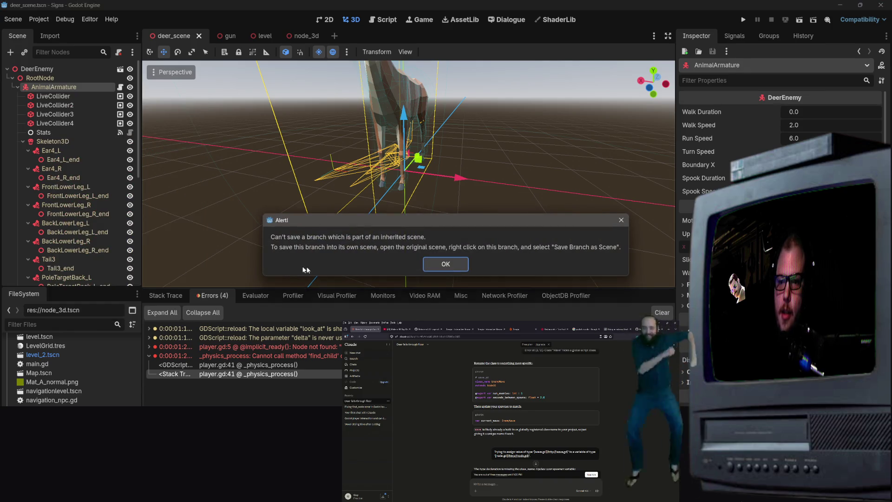
pyautogui.click(446, 265)
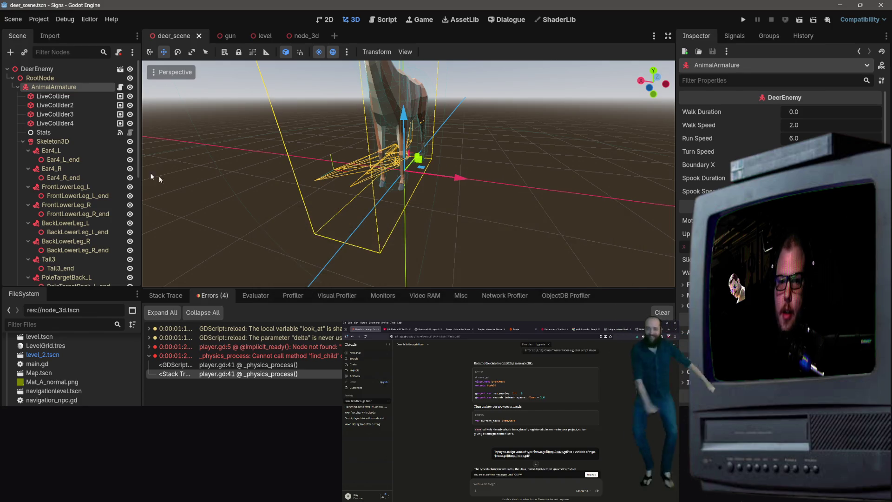
# Retry saving the AnimalArmature branch, dismiss the alert again, and collapse the branch.
pyautogui.rightClick(64, 80)
pyautogui.click(54, 88)
pyautogui.rightClick(55, 89)
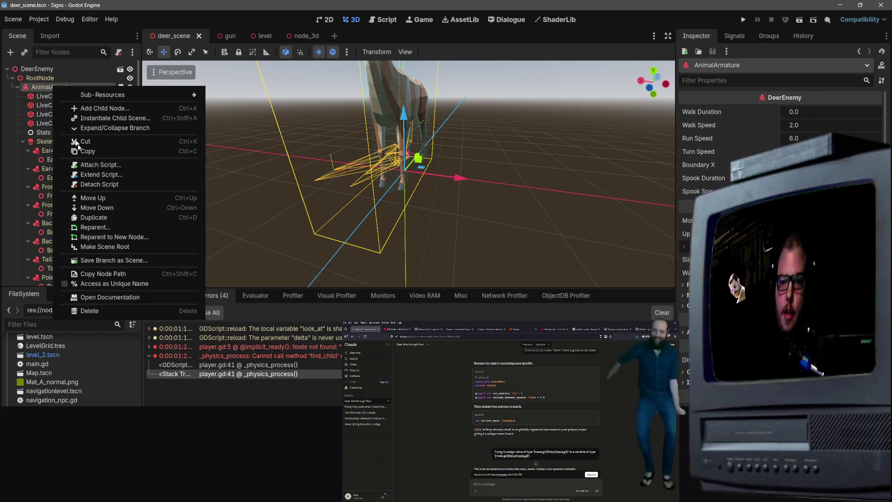
pyautogui.click(119, 262)
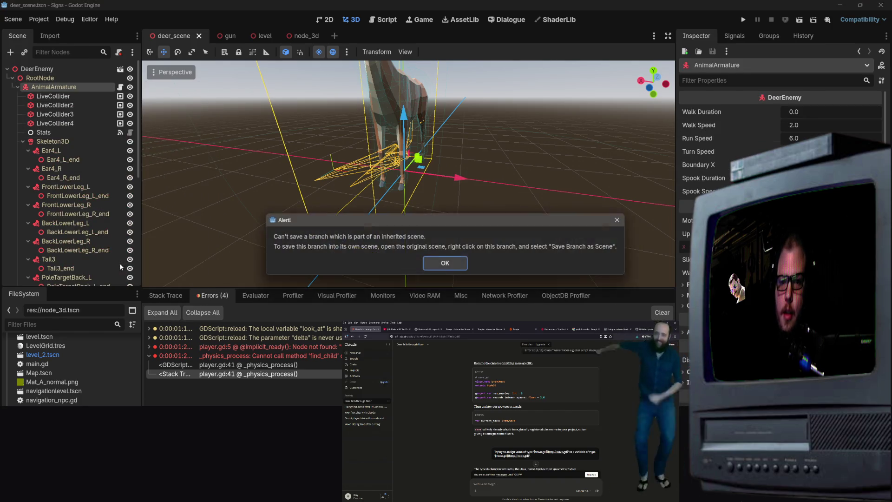
pyautogui.click(445, 264)
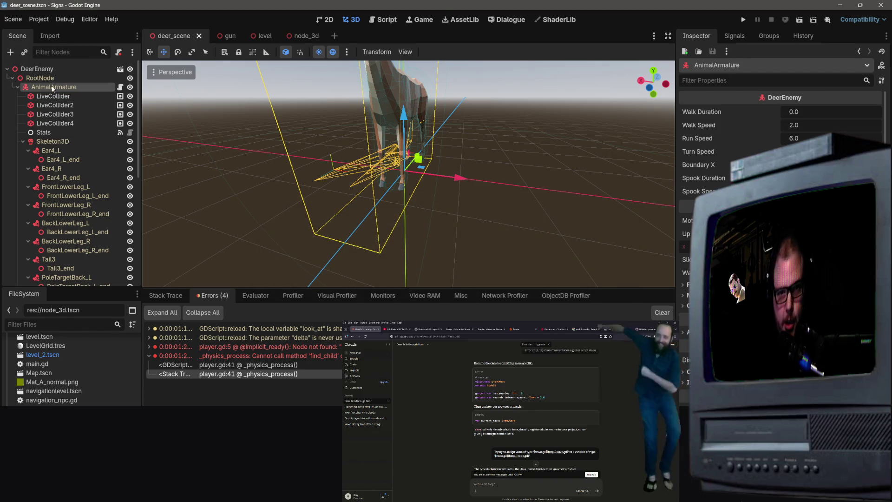
pyautogui.rightClick(52, 86)
pyautogui.press('Escape')
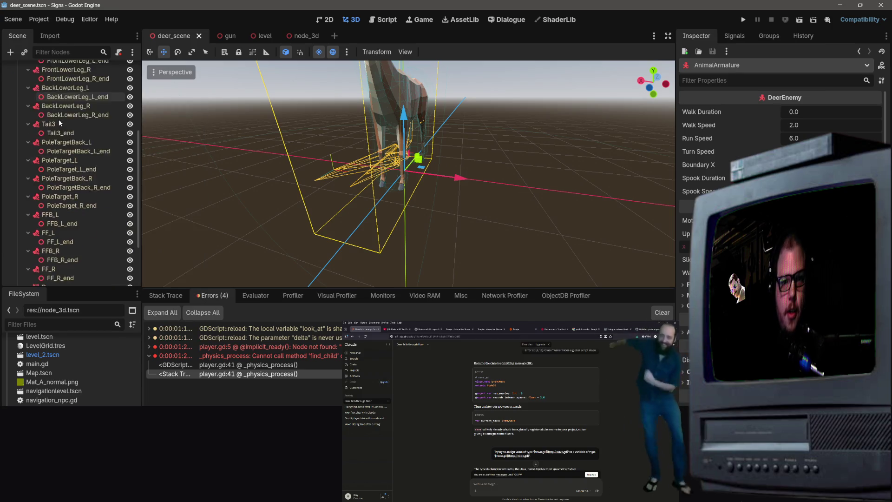
pyautogui.click(18, 87)
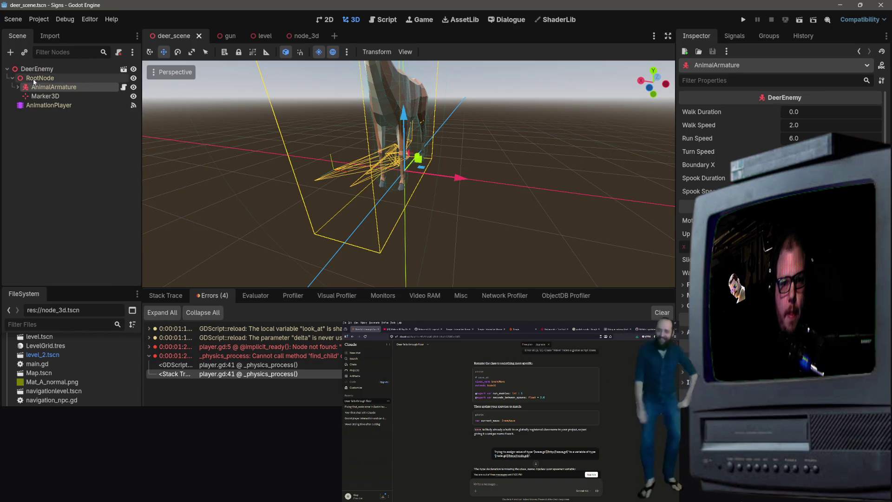
# Copy the deer's RootNode with all its children.
pyautogui.rightClick(34, 79)
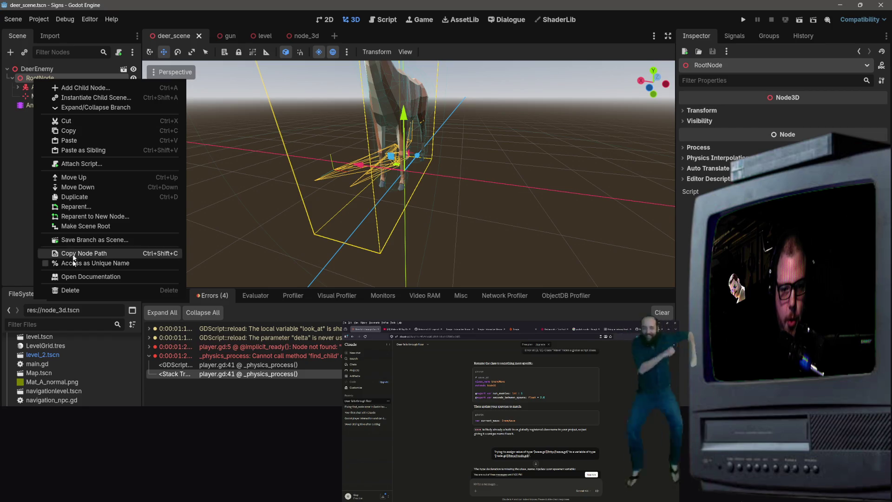
pyautogui.click(66, 130)
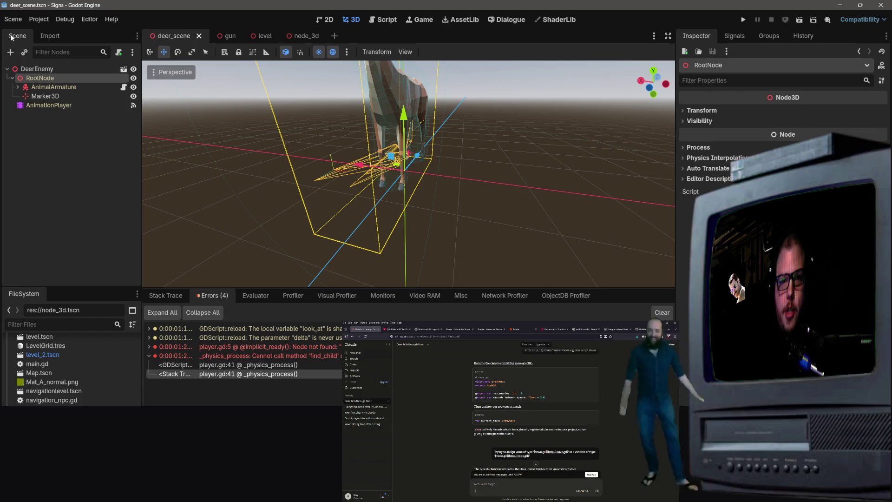
pyautogui.click(8, 52)
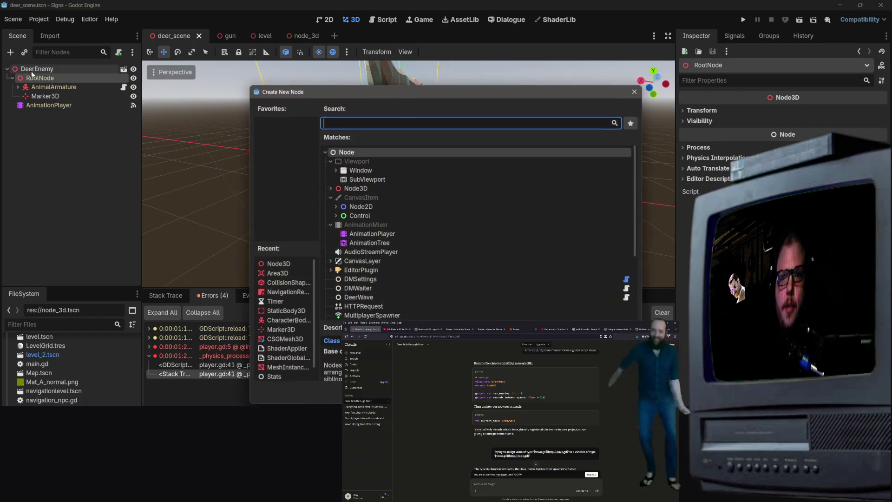
pyautogui.doubleClick(344, 191)
pyautogui.hotkey('ctrl', 's')
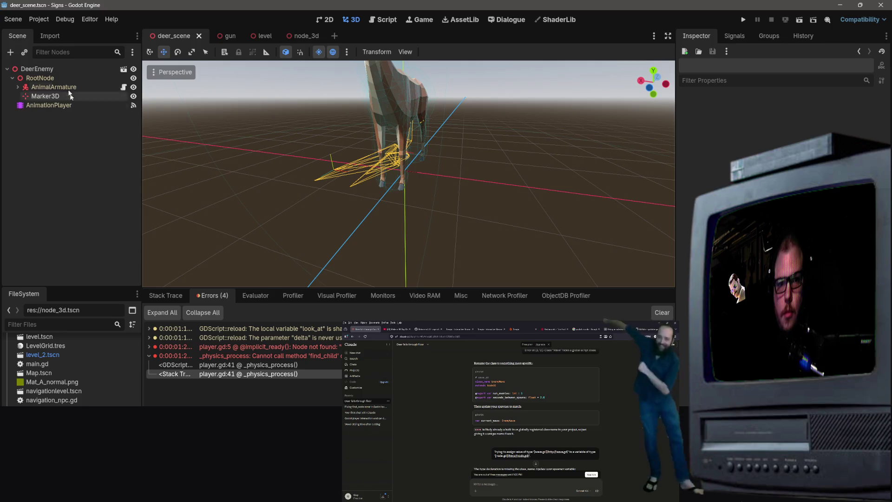
# Create a new scene with a 3D Node3D root and paste the copied deer nodes under it.
pyautogui.click(13, 19)
pyautogui.click(28, 32)
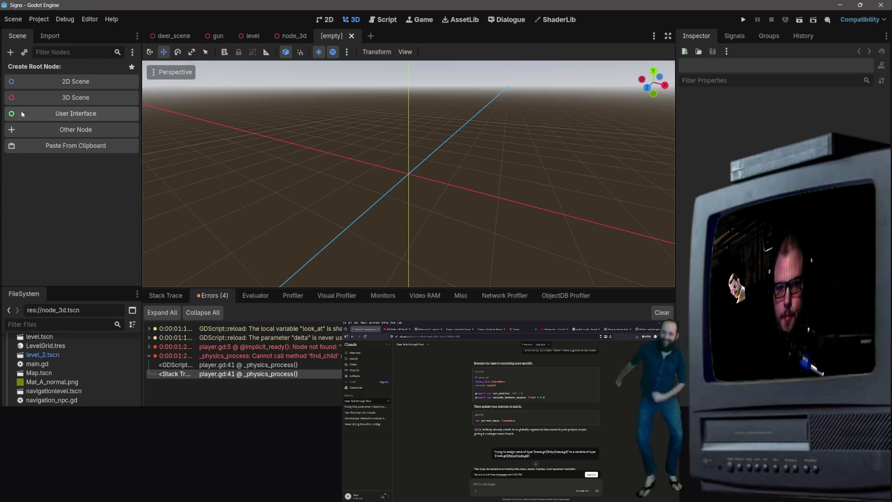
pyautogui.click(70, 97)
pyautogui.rightClick(52, 110)
pyautogui.click(83, 167)
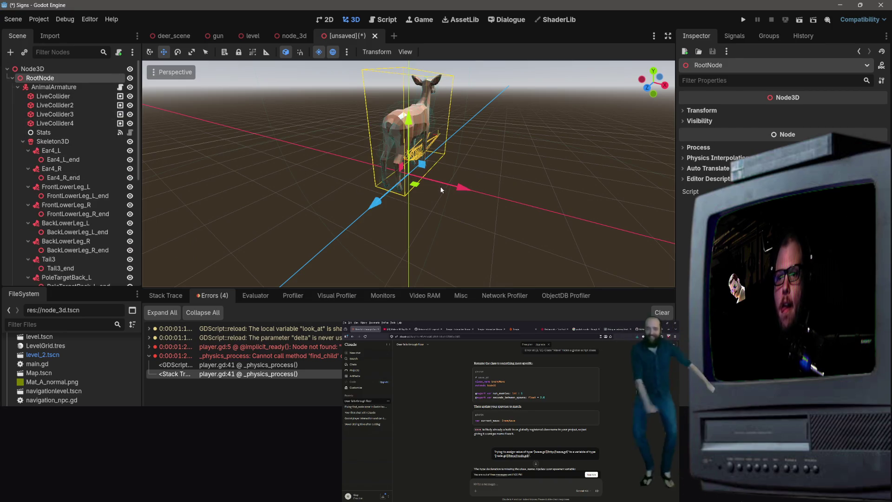
# Bring the pasted deer into view and select its AnimalArmature node.
pyautogui.scroll(-3, 446, 181)
pyautogui.scroll(3, 457, 176)
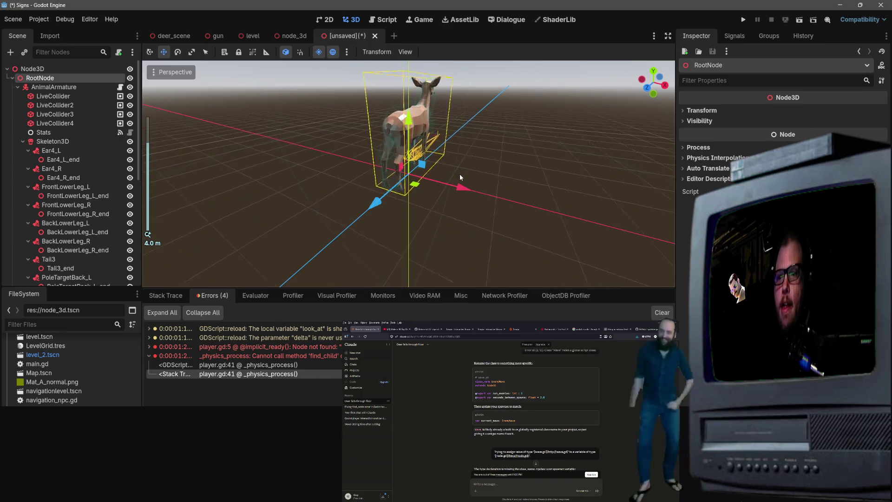
pyautogui.rightClick(459, 174)
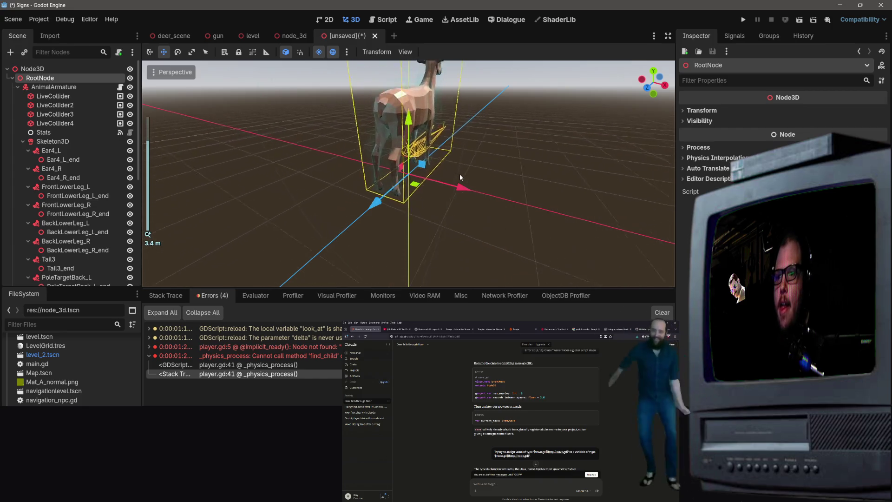
pyautogui.scroll(5, 459, 174)
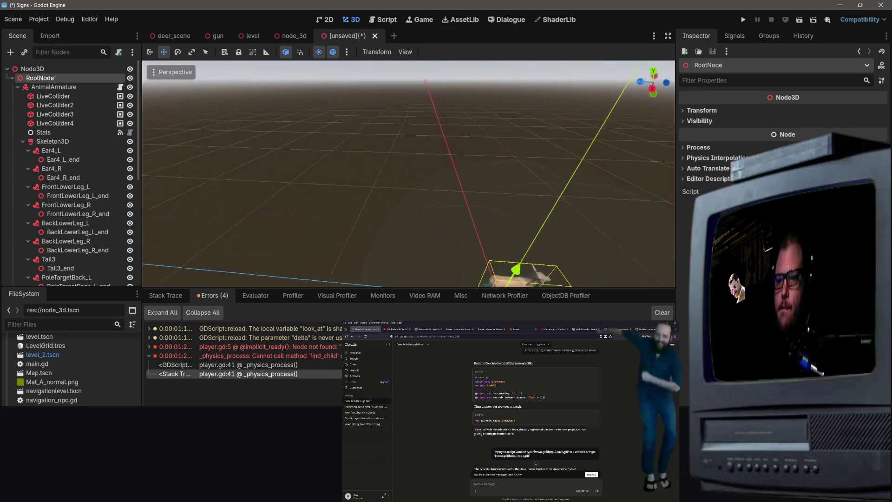
pyautogui.press('w')
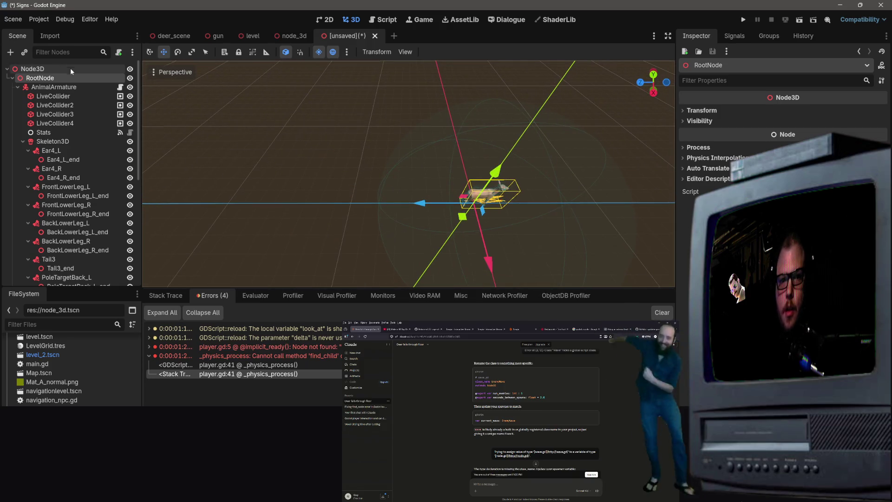
pyautogui.click(51, 88)
# Abandon a first Save Branch as Scene attempt and close the original deer_scene tab.
pyautogui.rightClick(51, 89)
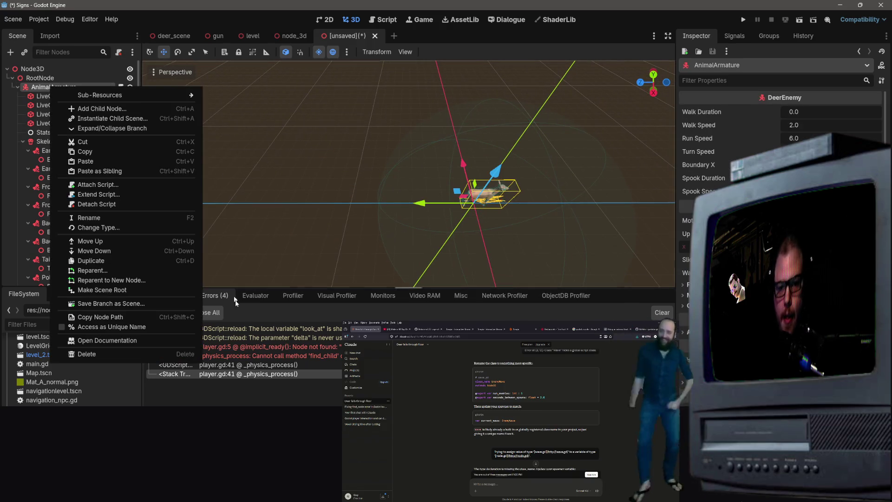
pyautogui.click(141, 303)
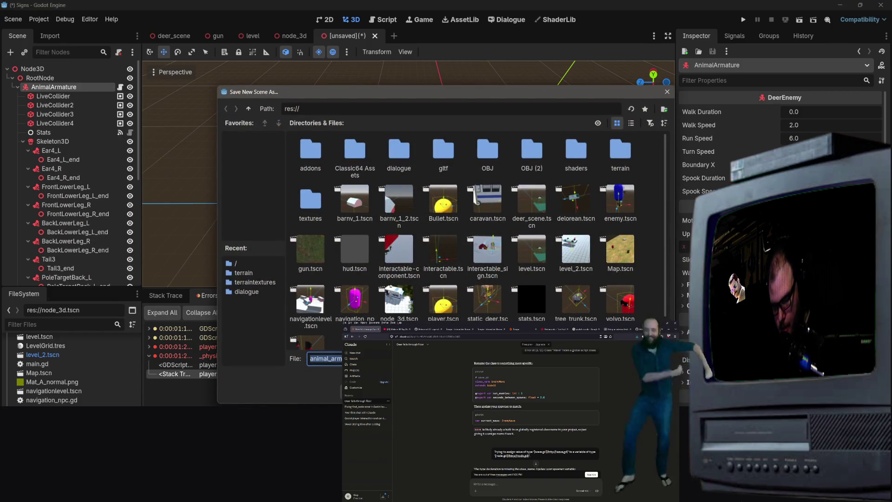
pyautogui.write('deer_scene')
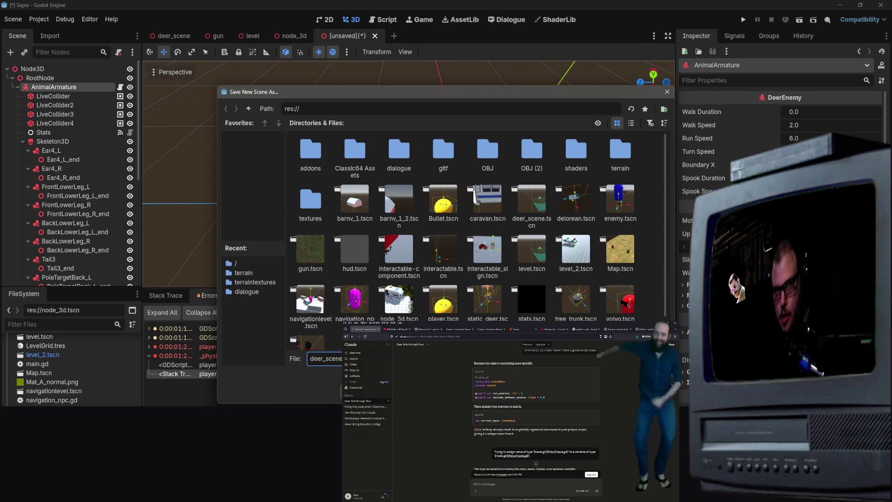
pyautogui.click(177, 42)
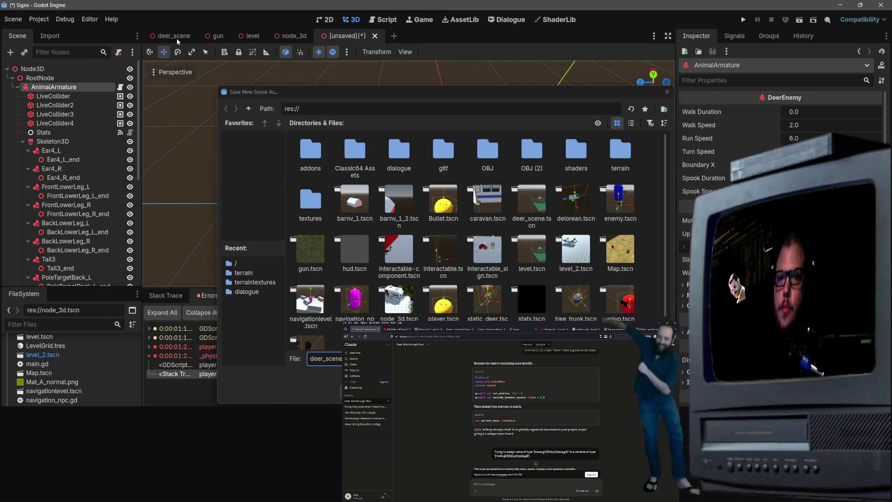
pyautogui.click(193, 37)
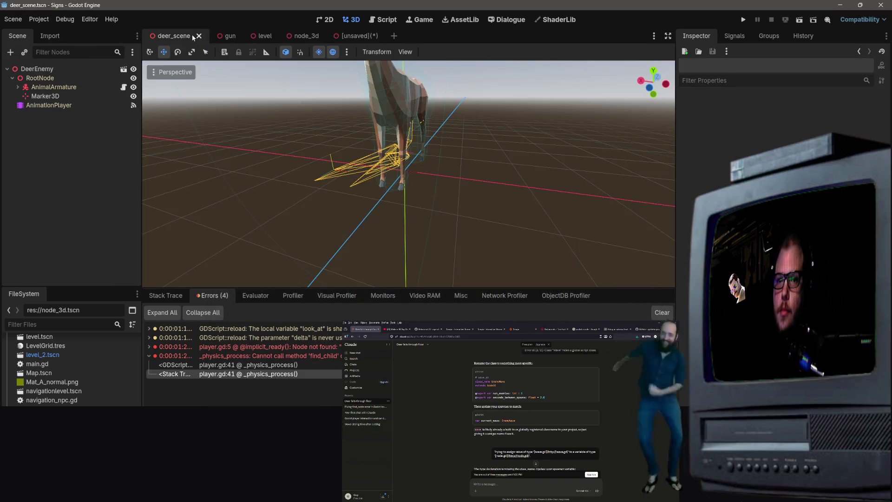
pyautogui.click(199, 37)
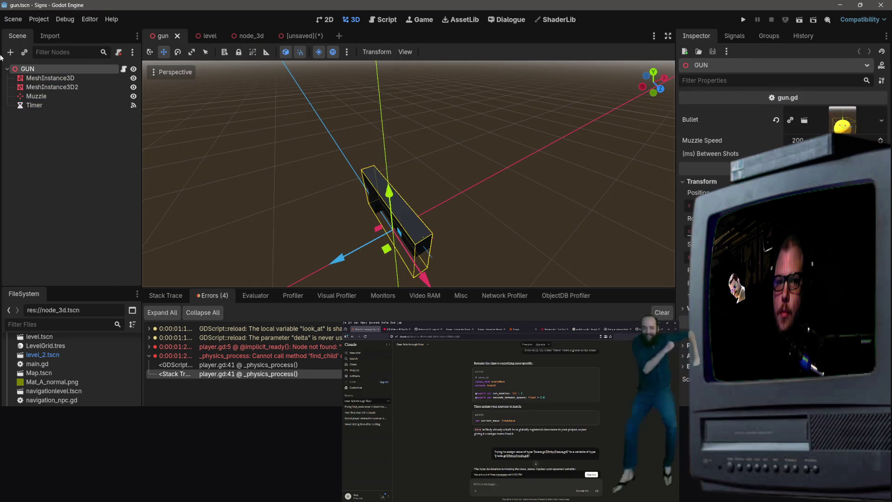
# In the unsaved scene, save the AnimalArmature branch as its own scene file ('dcen…') and select RootNode.
pyautogui.hotkey('ctrl', 'shift', 'Tab')
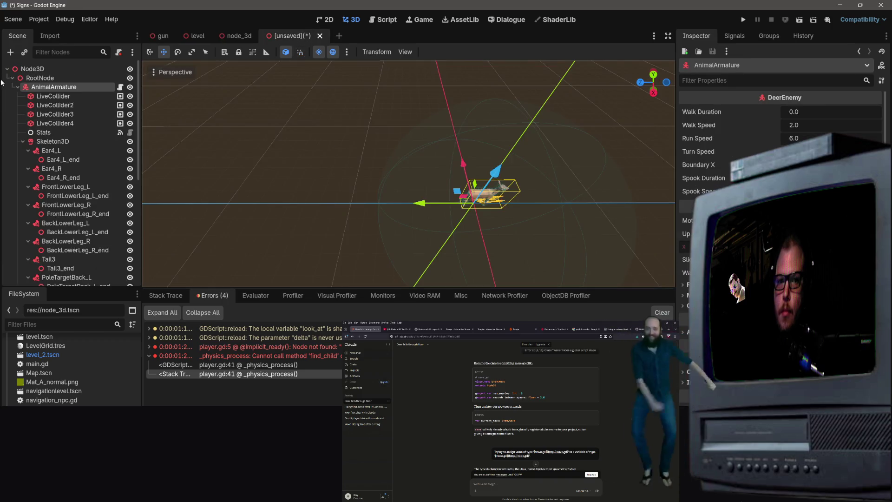
pyautogui.rightClick(36, 87)
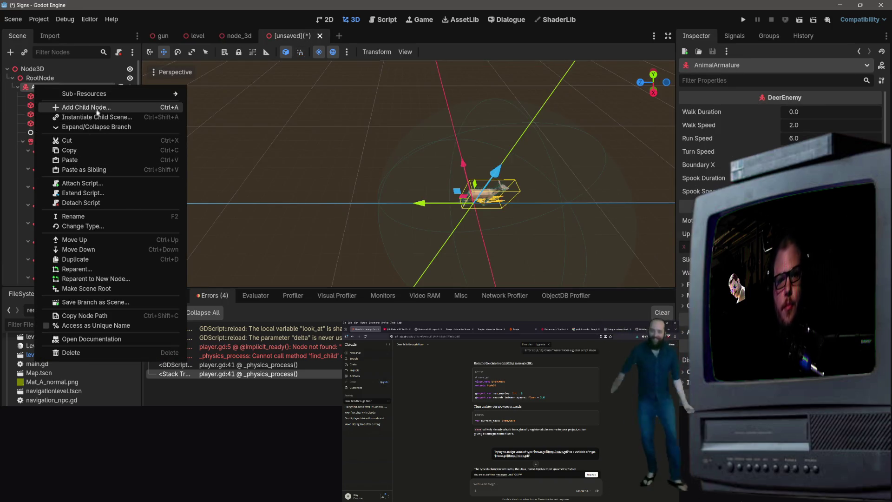
pyautogui.click(112, 303)
pyautogui.write('deer.tscn')
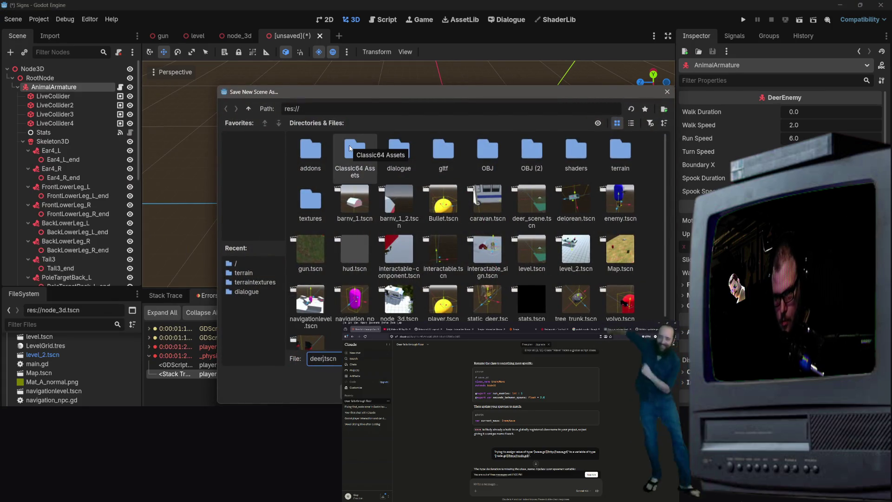
pyautogui.write('cene')
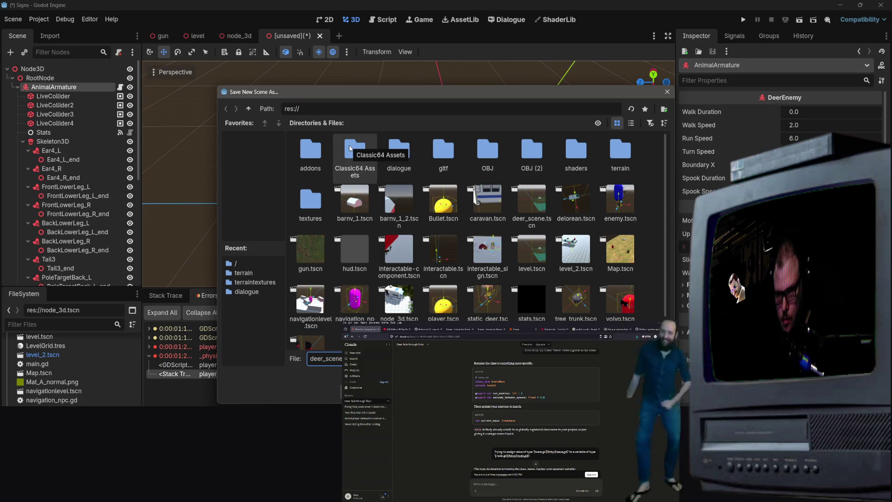
pyautogui.press('Return')
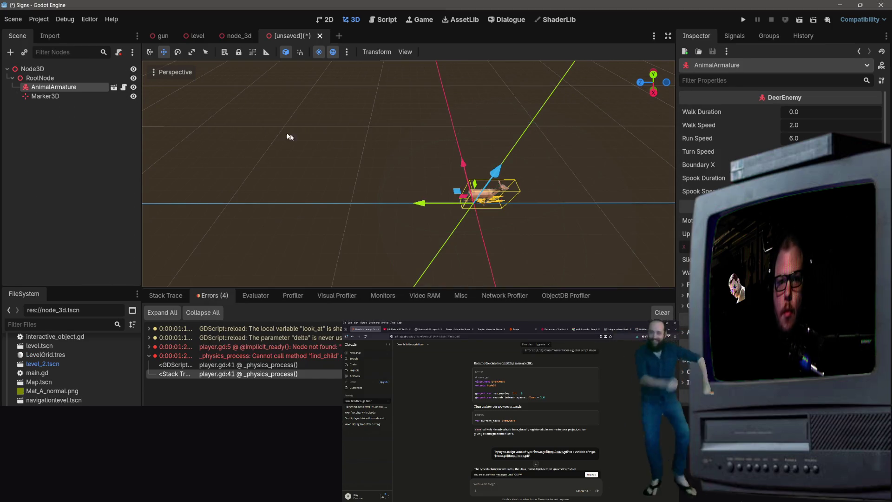
pyautogui.click(77, 76)
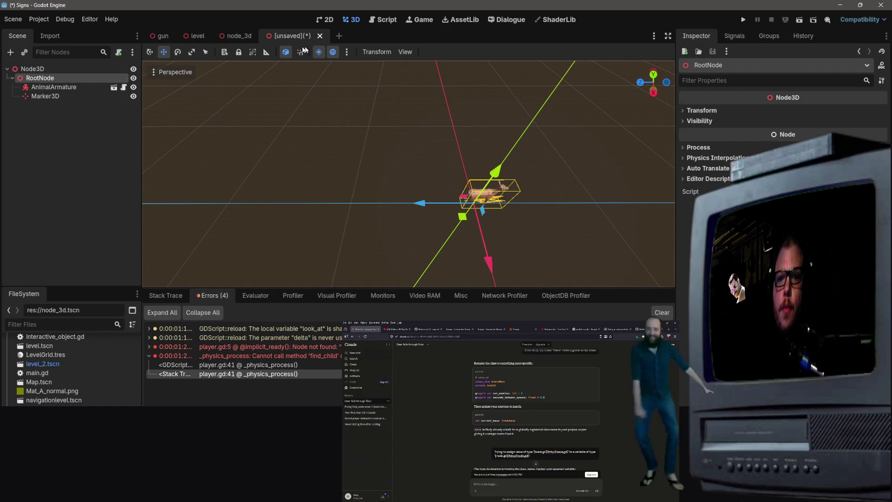
# Close the unsaved scene tab without saving it.
pyautogui.click(319, 35)
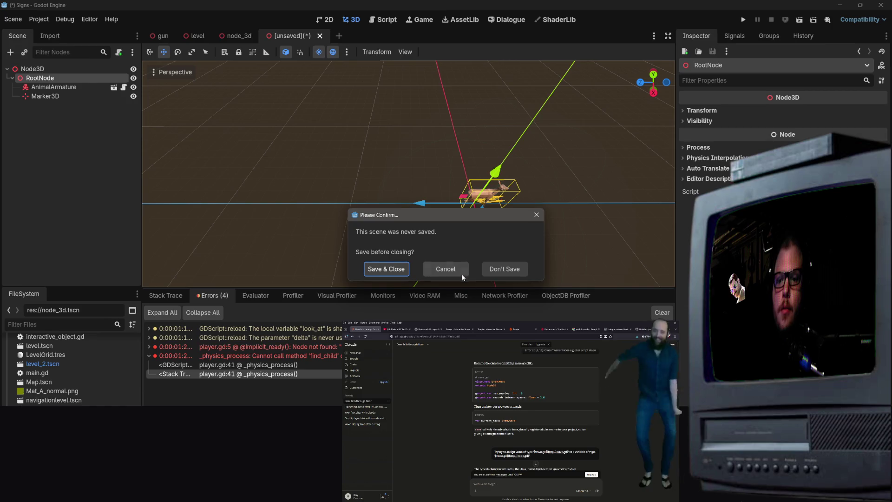
pyautogui.click(504, 269)
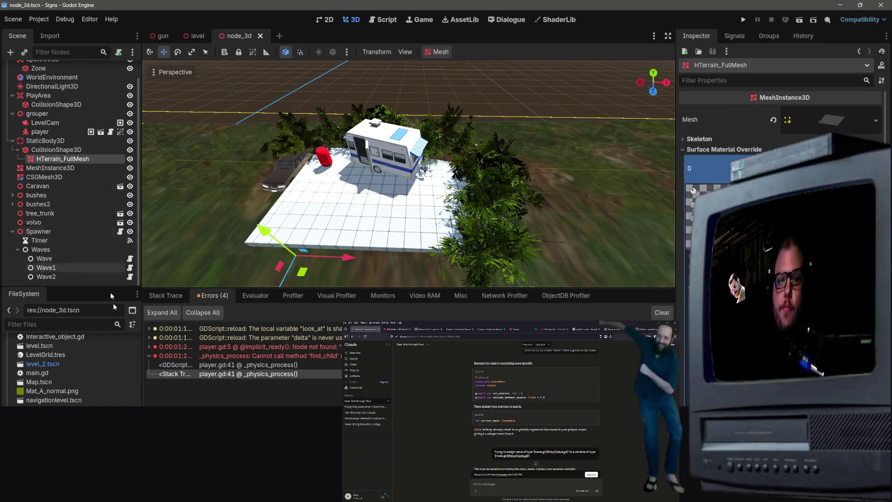
pyautogui.scroll(10, 70, 369)
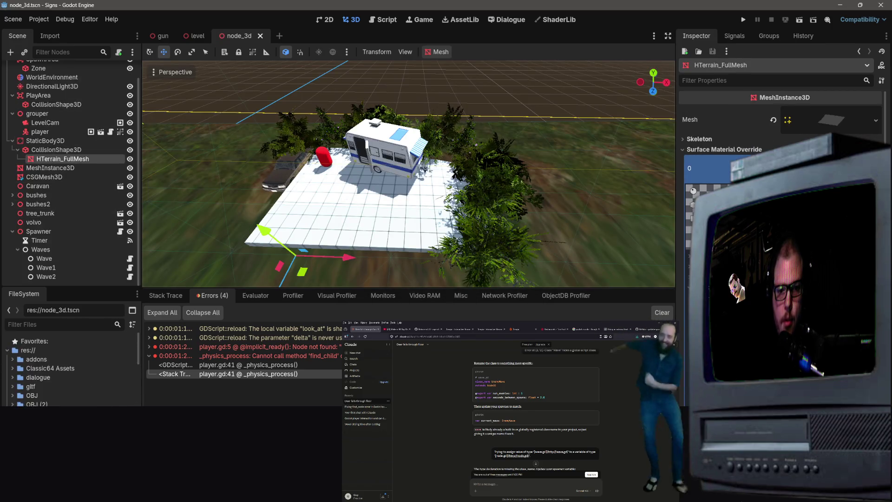
pyautogui.scroll(-15, 84, 401)
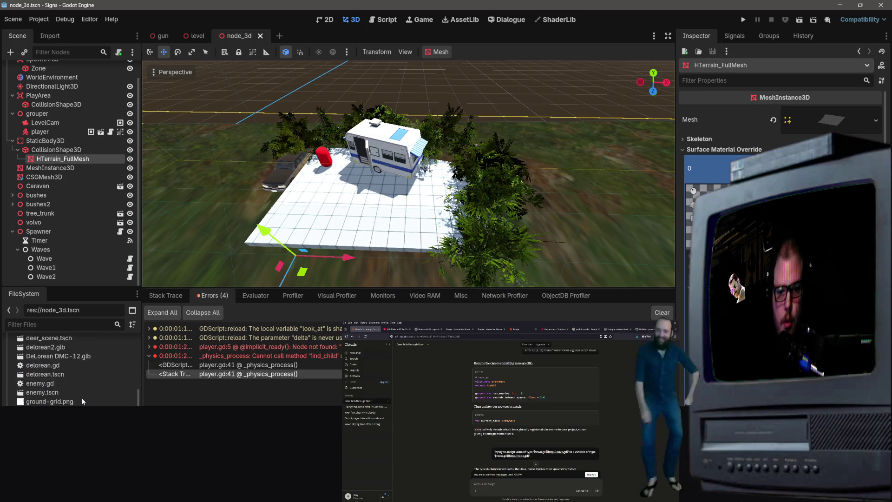
pyautogui.scroll(3, 83, 401)
# Open deer_scene.tscn and deer_scene2.tscn, then view AnimalArmature's DeerEnemy settings in deer_scene.
pyautogui.doubleClick(63, 391)
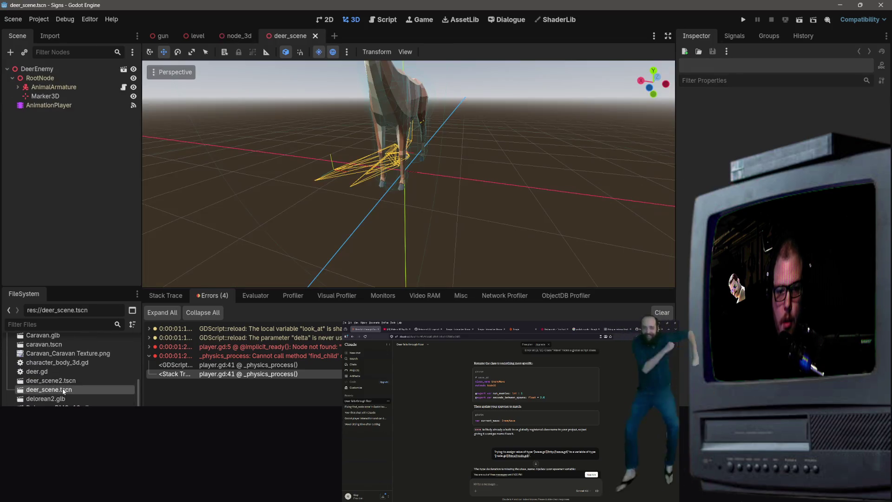
pyautogui.doubleClick(60, 381)
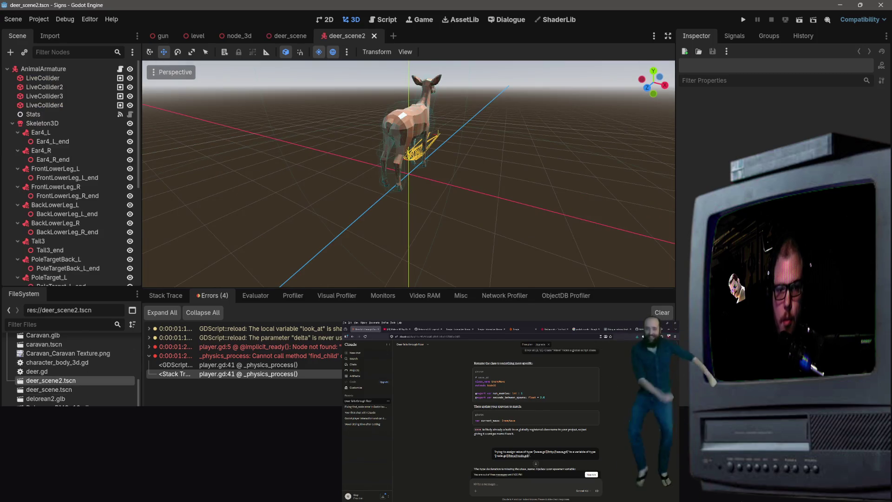
pyautogui.click(43, 391)
pyautogui.doubleClick(44, 393)
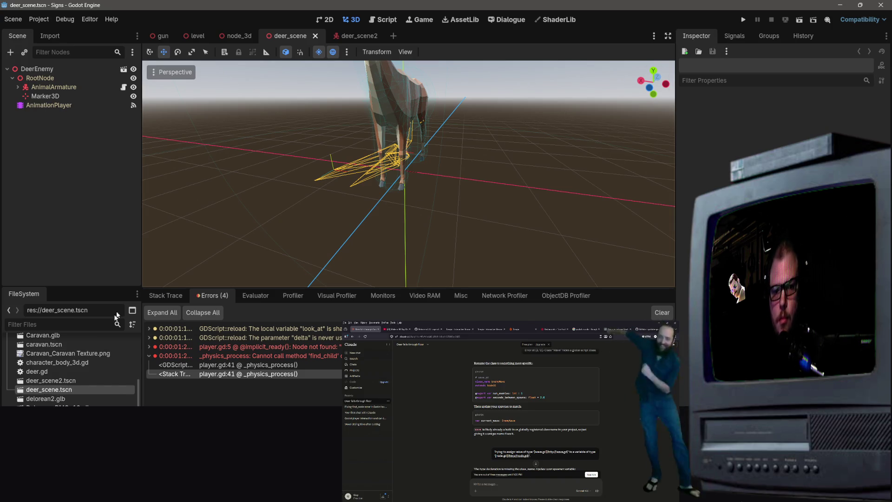
pyautogui.click(34, 88)
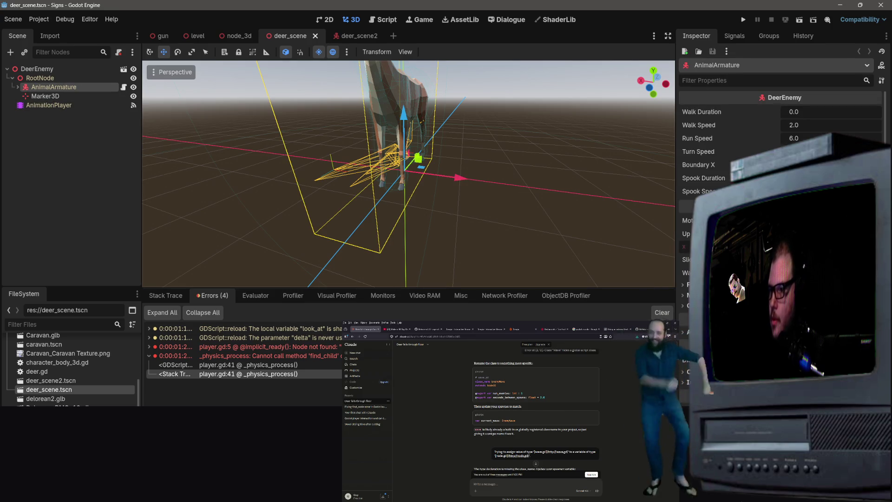
pyautogui.scroll(-3, 780, 139)
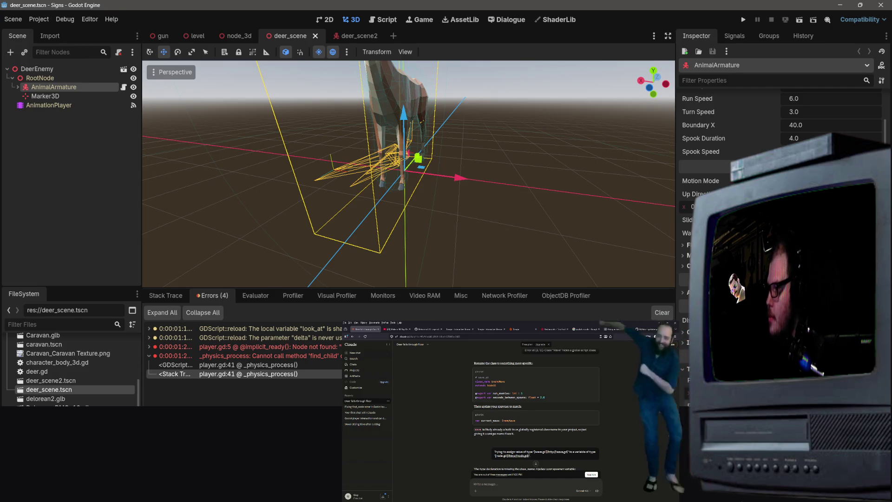
# In deer_scene2, inspect AnimalArmature's properties and orbit the viewport around the deer.
pyautogui.click(355, 38)
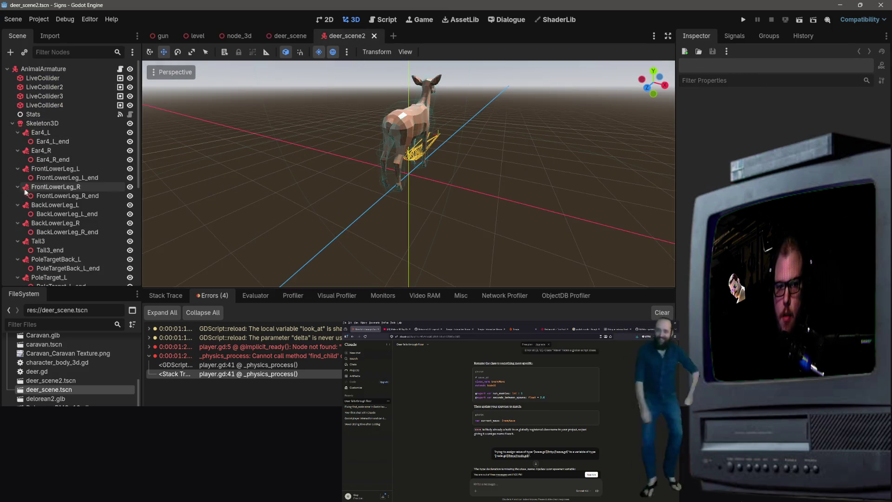
pyautogui.scroll(-3, 69, 132)
pyautogui.scroll(-1, 68, 186)
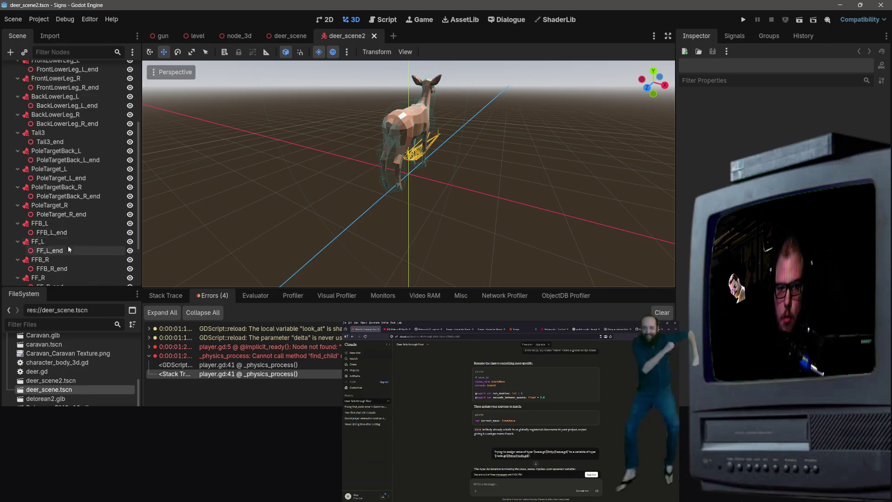
pyautogui.scroll(4, 68, 245)
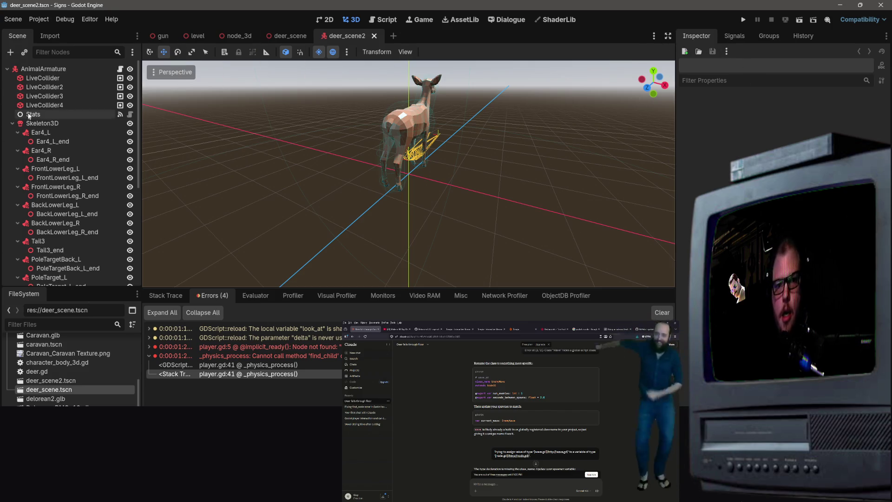
pyautogui.click(42, 69)
pyautogui.scroll(-2, 744, 140)
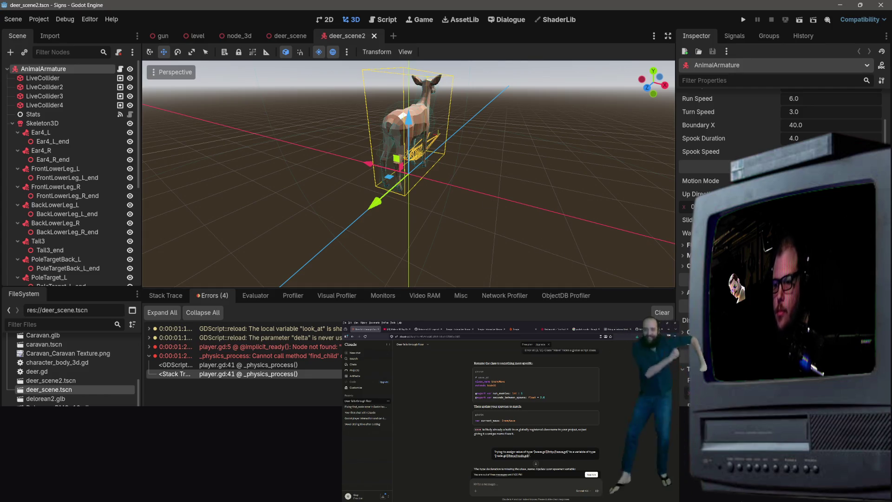
pyautogui.click(457, 177)
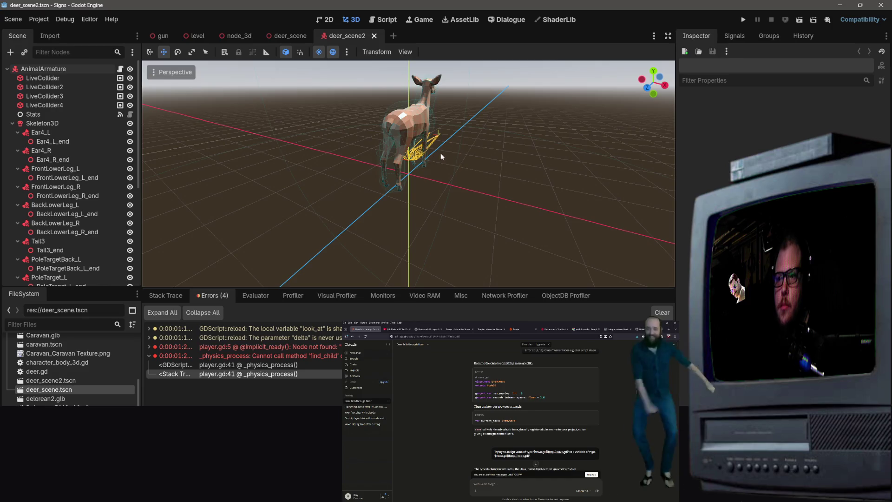
pyautogui.moveTo(441, 157); pyautogui.dragTo(325, 75)
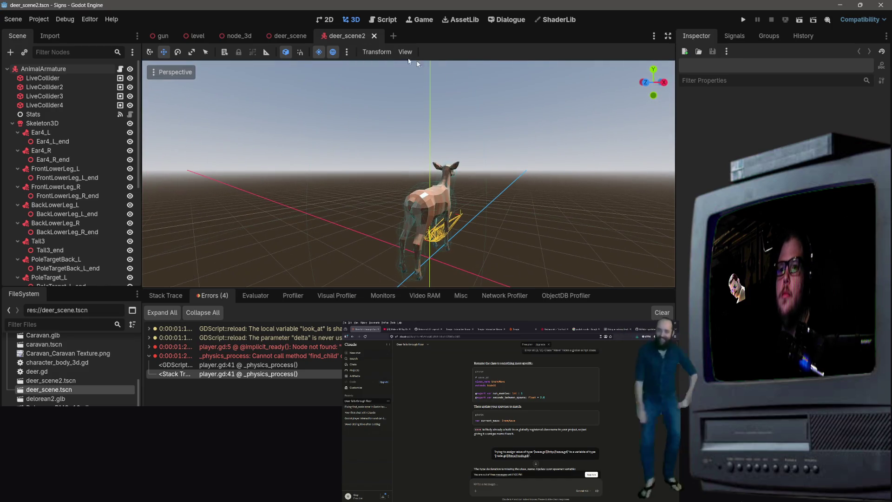
# Compare deer_scene and deer_scene2 by switching between their tabs, ending on deer_scene.
pyautogui.click(293, 36)
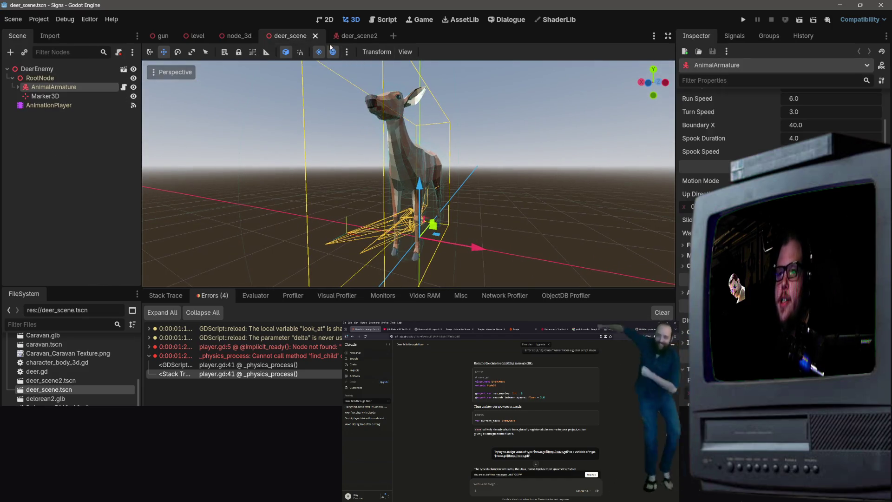
pyautogui.click(356, 36)
pyautogui.scroll(-5, 389, 93)
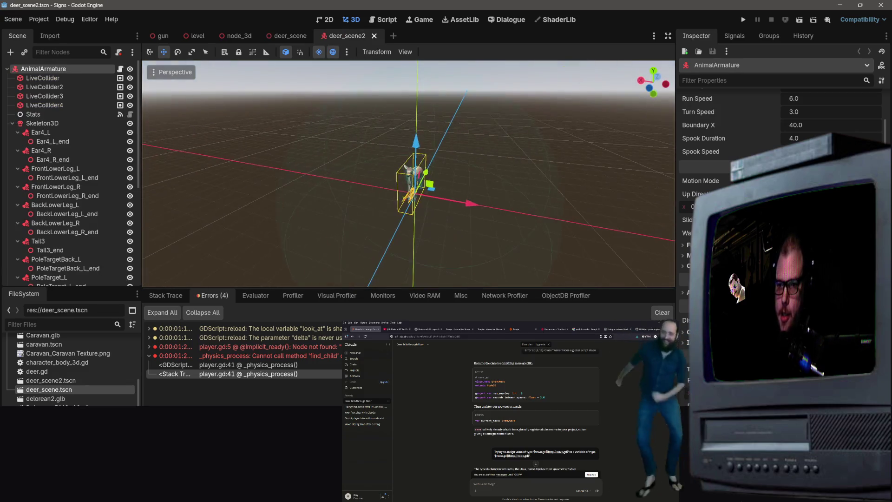
pyautogui.scroll(5, 496, 151)
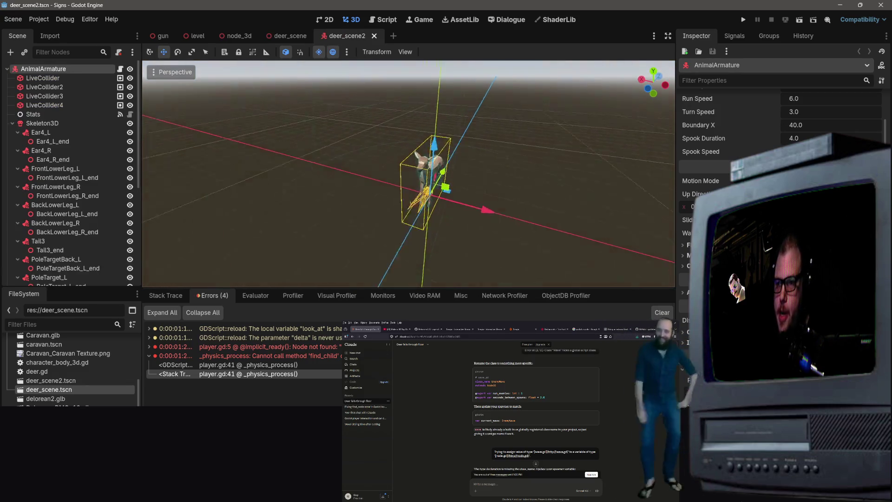
pyautogui.click(495, 151)
pyautogui.scroll(-3, 372, 209)
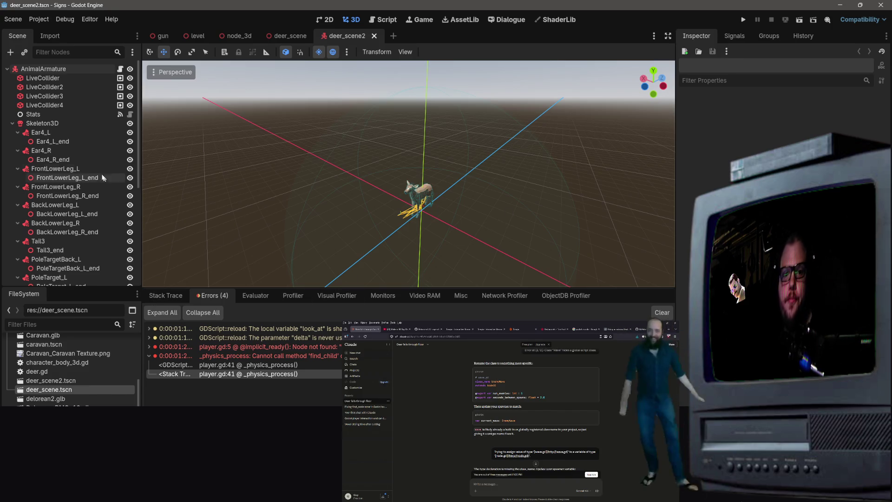
pyautogui.scroll(-5, 87, 192)
pyautogui.scroll(5, 87, 192)
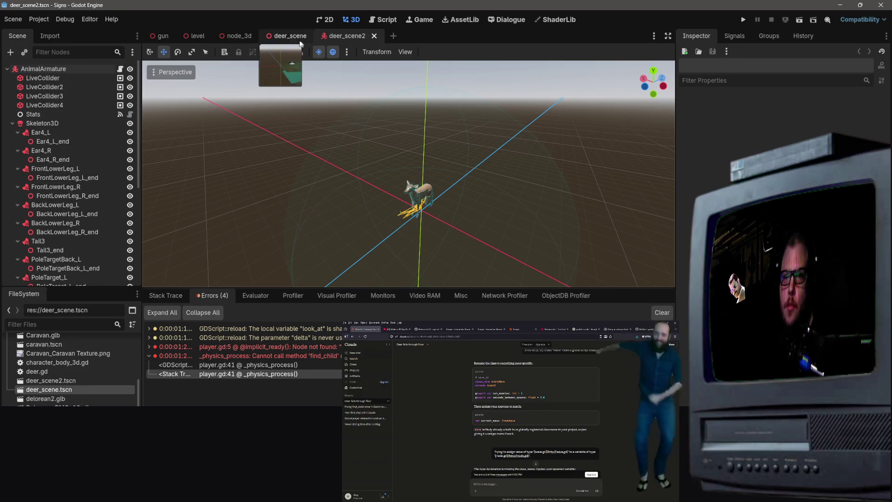
pyautogui.click(286, 36)
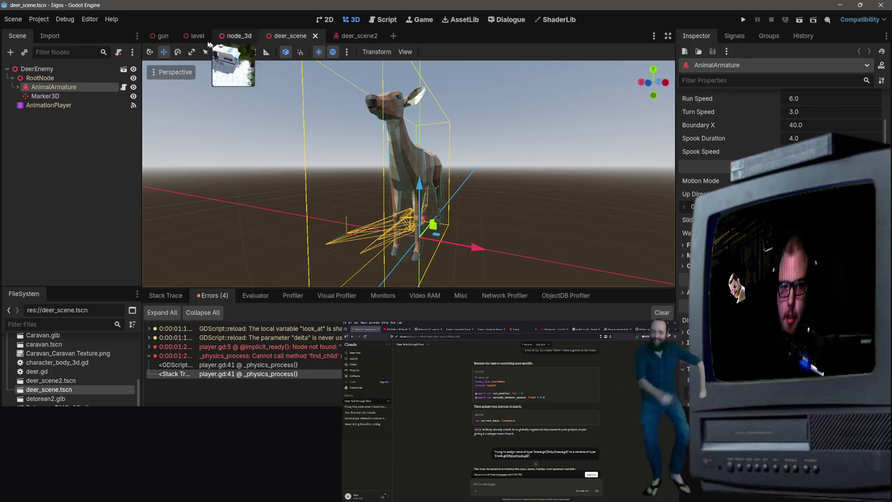
# Close deer_scene, rename deer_scene2's AnimalArmature root to DeerEnemy, save, and switch to the Script editor.
pyautogui.click(314, 37)
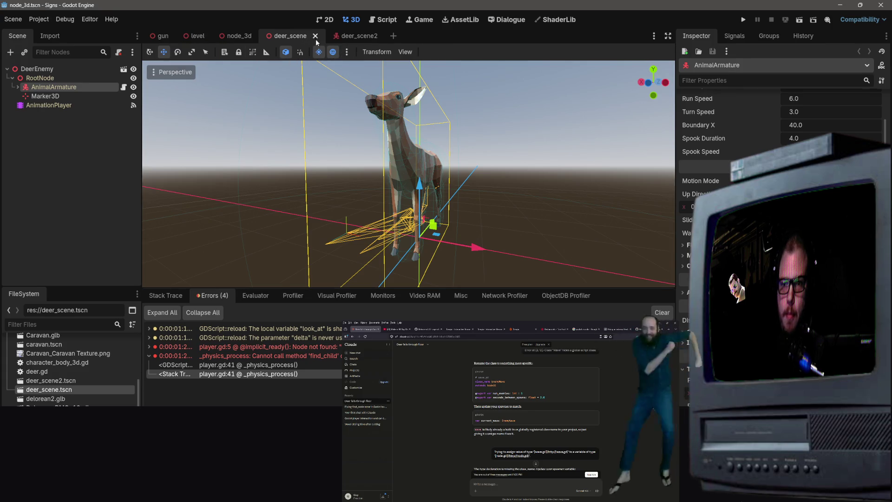
pyautogui.click(279, 36)
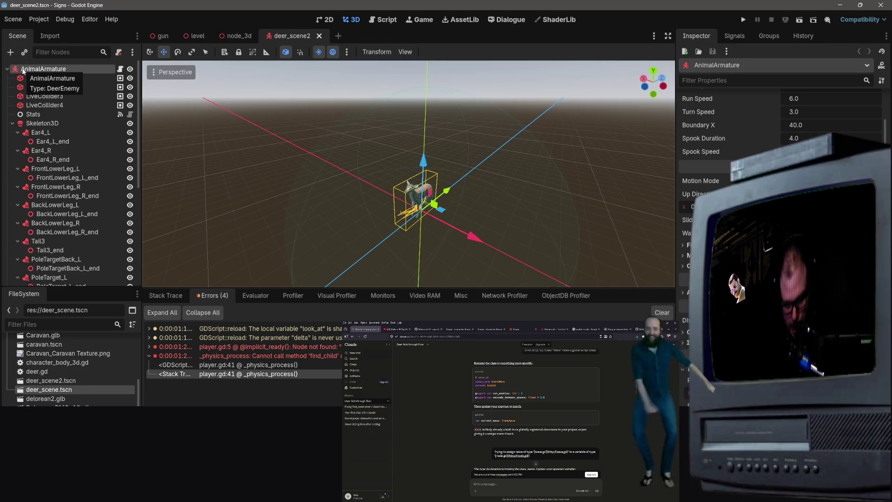
pyautogui.doubleClick(37, 69)
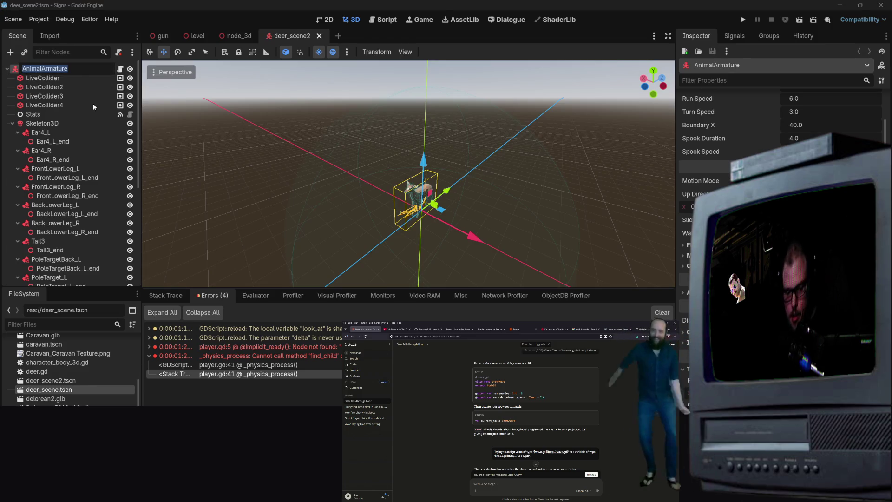
pyautogui.write('DeerEnemy')
pyautogui.press('Return')
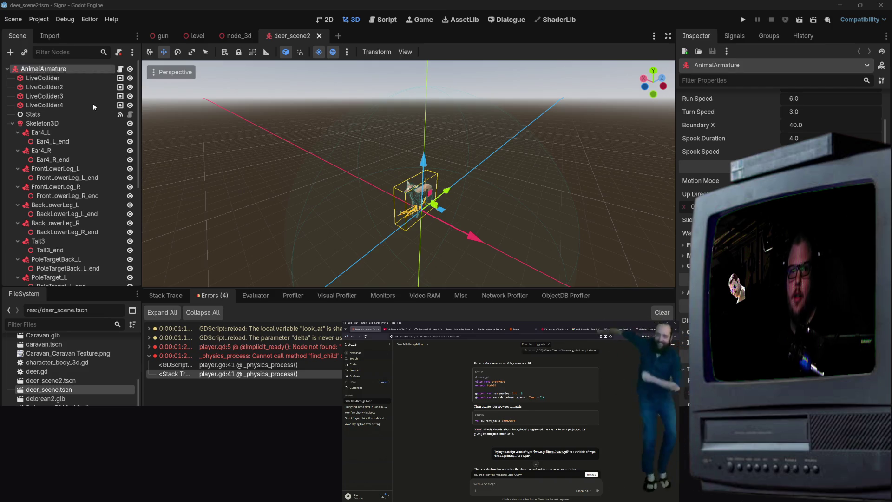
pyautogui.hotkey('ctrl', 's')
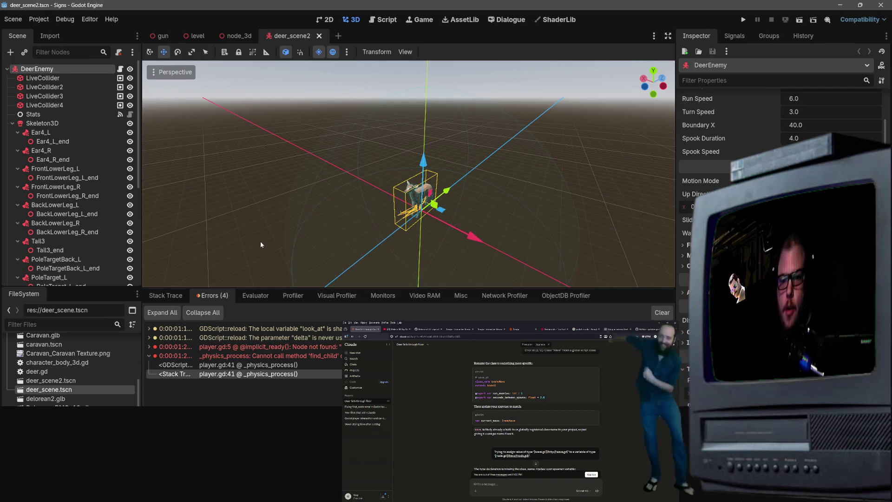
pyautogui.click(258, 211)
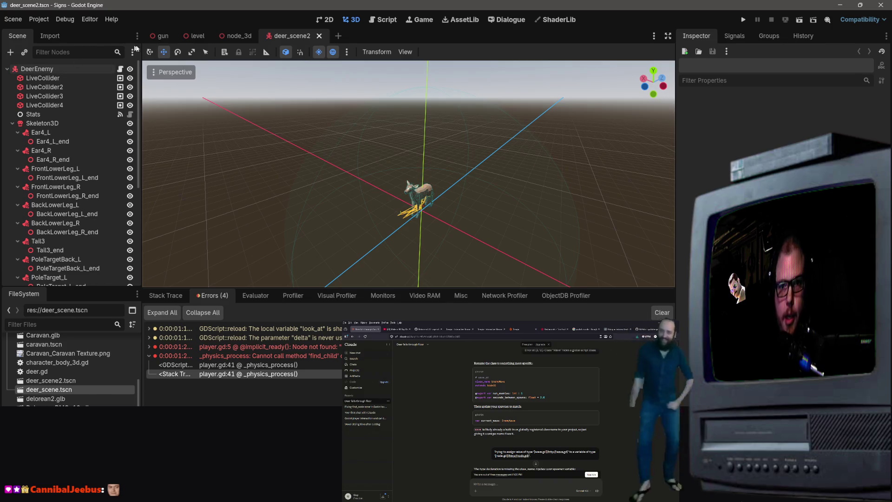
pyautogui.click(384, 20)
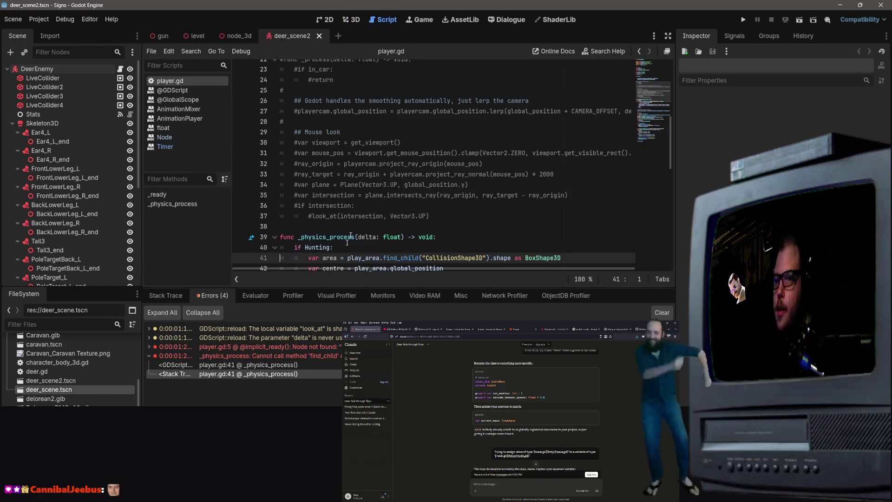
# Inspect the FrontLowerLeg_R bone attachment and deer.gd's actions, then select the DeerEnemy root.
pyautogui.scroll(5, 347, 242)
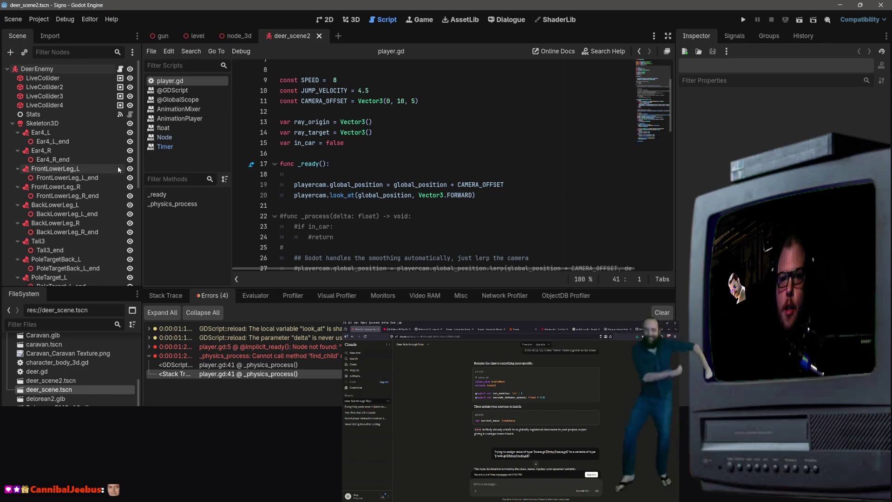
pyautogui.click(111, 187)
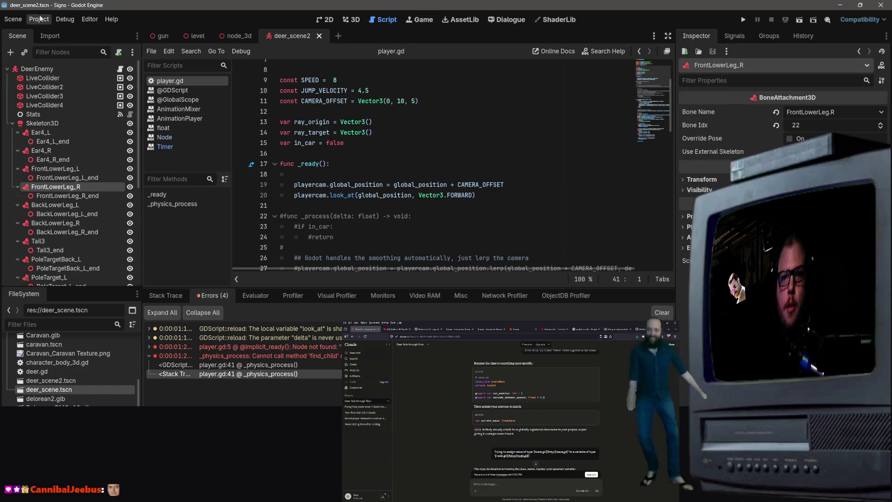
pyautogui.scroll(-2, 43, 382)
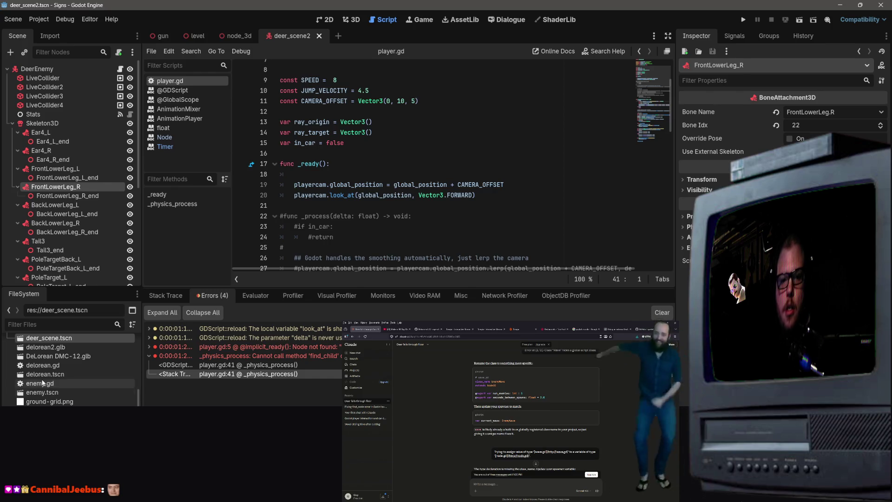
pyautogui.scroll(1, 42, 382)
pyautogui.rightClick(29, 356)
pyautogui.press('Escape')
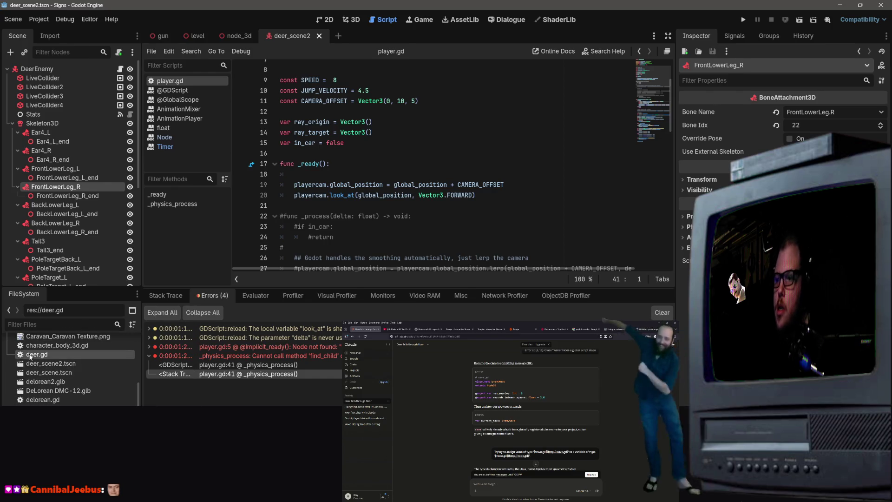
pyautogui.click(49, 69)
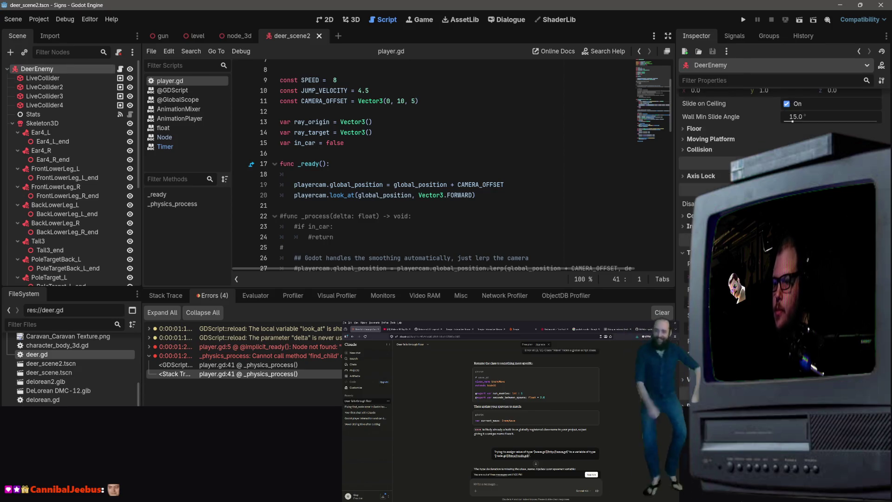
# Review player.gd's _physics_process, the deer.gd resource and Timer docs, moving player.gd below Timer.
pyautogui.click(553, 154)
pyautogui.scroll(-9, 553, 159)
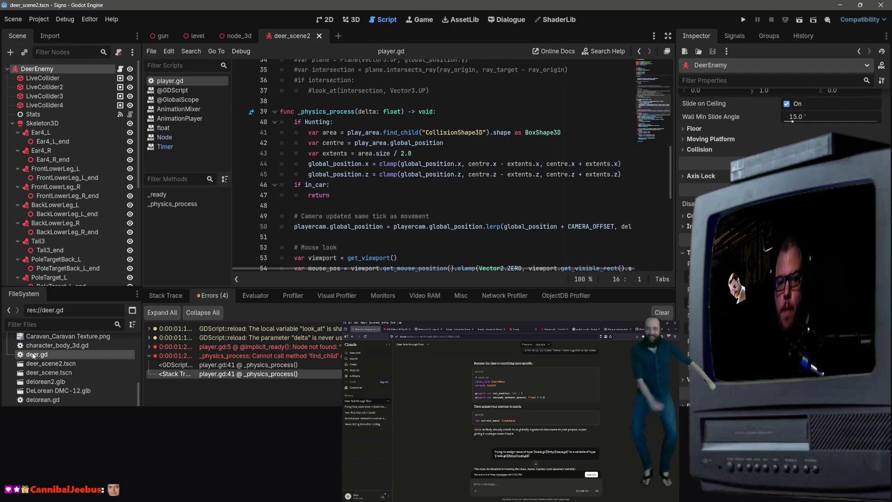
pyautogui.click(34, 355)
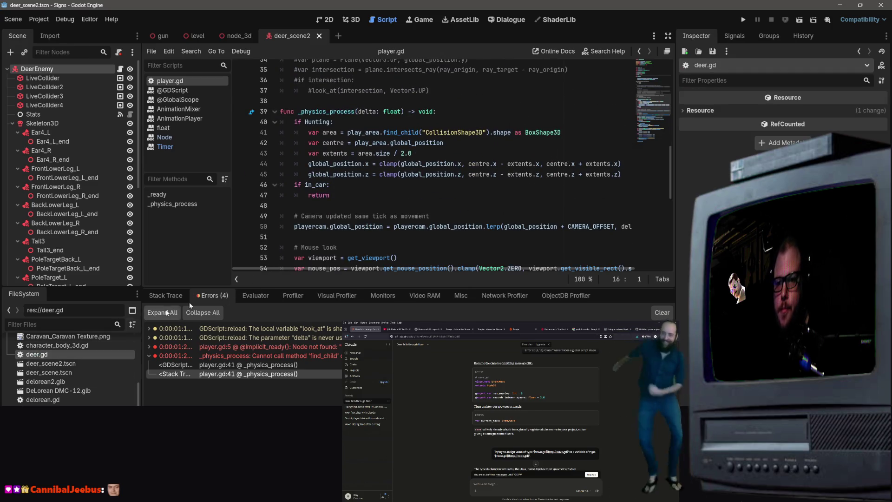
pyautogui.click(209, 148)
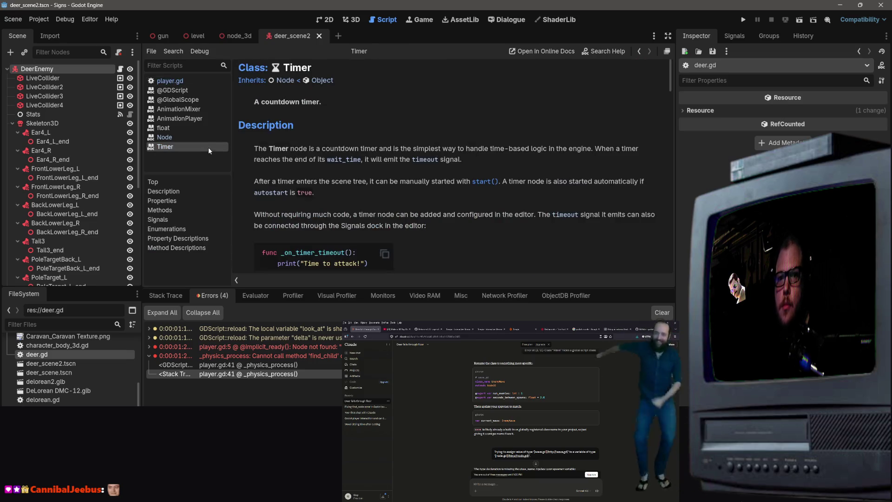
pyautogui.click(176, 83)
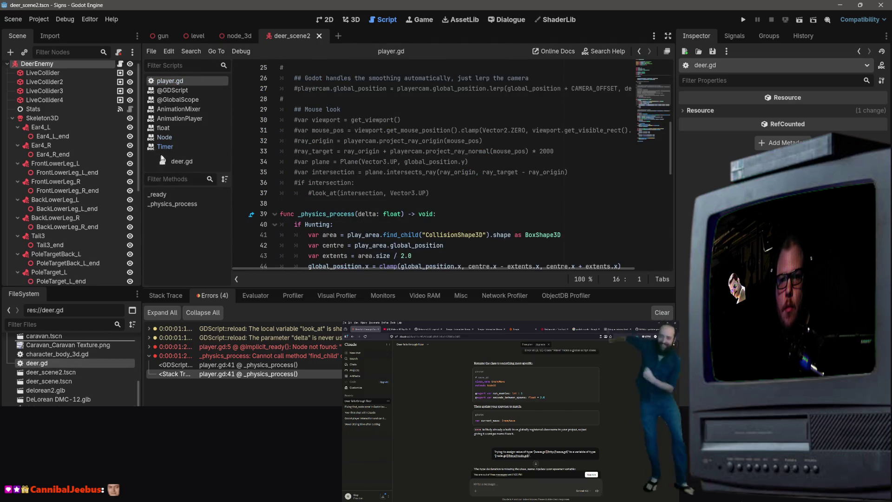
pyautogui.moveTo(170, 80)
pyautogui.mouseDown()
pyautogui.moveTo(188, 160)
pyautogui.moveTo(177, 147)
pyautogui.mouseUp()
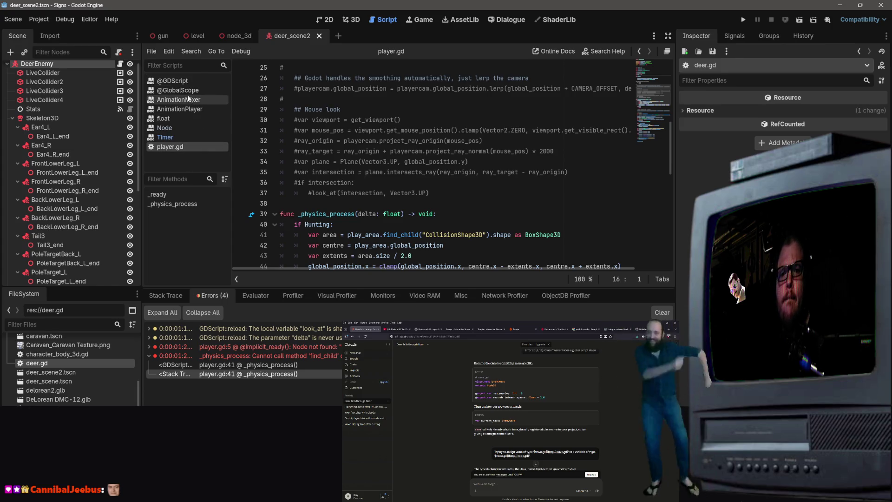
pyautogui.click(172, 81)
pyautogui.click(175, 138)
pyautogui.click(174, 127)
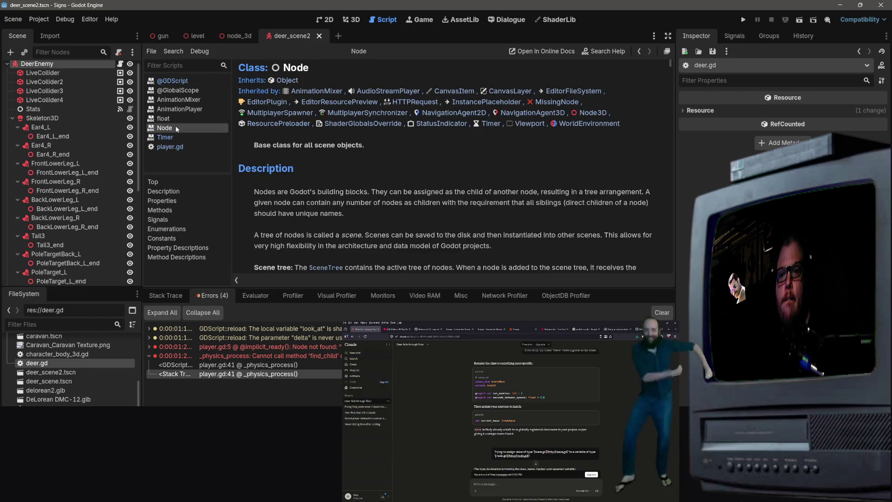
pyautogui.click(166, 138)
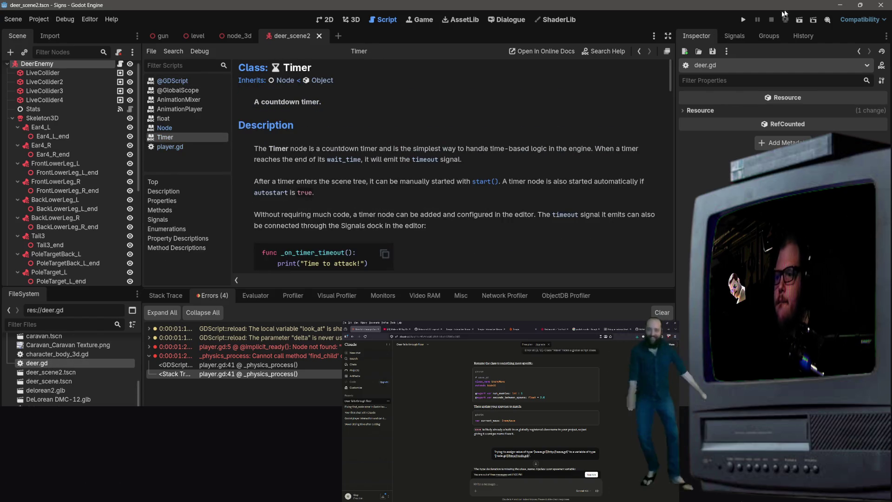
pyautogui.click(879, 5)
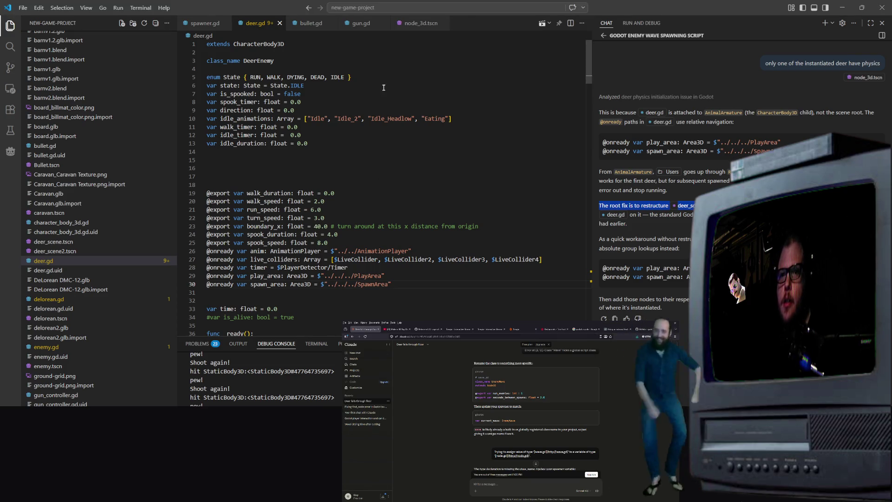
# Check walk_duration and idle_animations in deer.gd, then debug-run node_3d.tscn until main.gd line 23 fails on playercam.
pyautogui.click(441, 192)
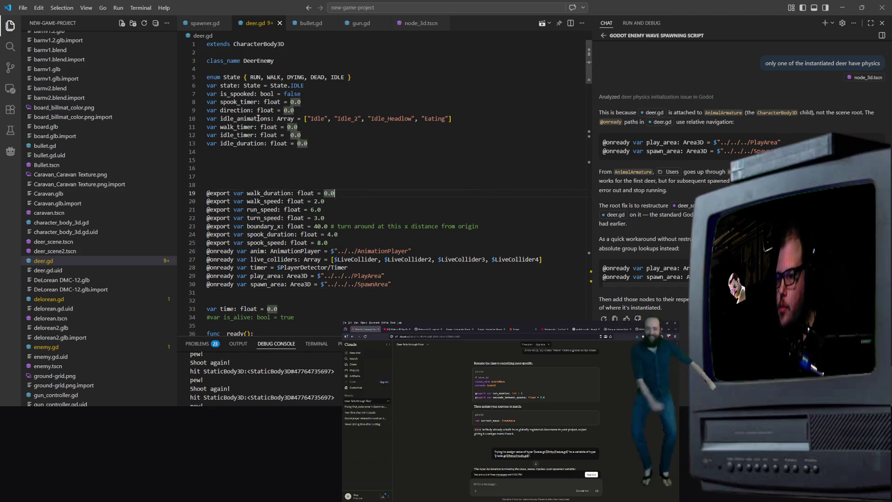
pyautogui.click(257, 119)
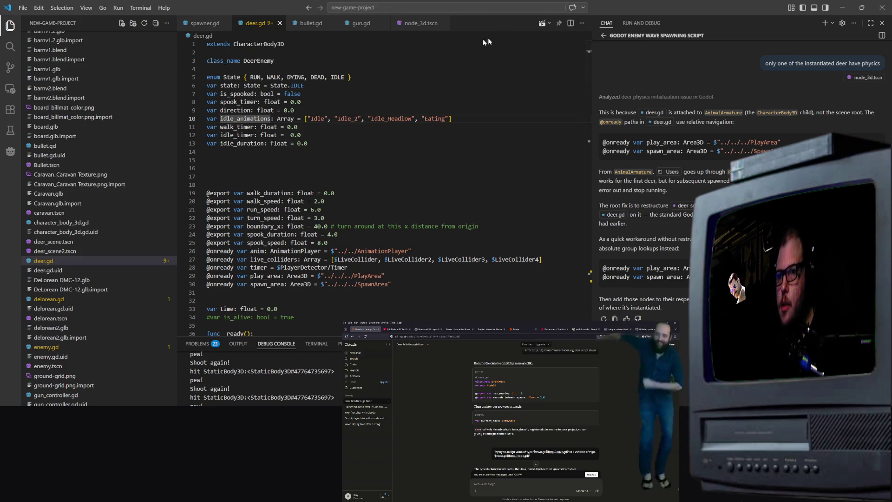
pyautogui.click(428, 26)
pyautogui.click(530, 23)
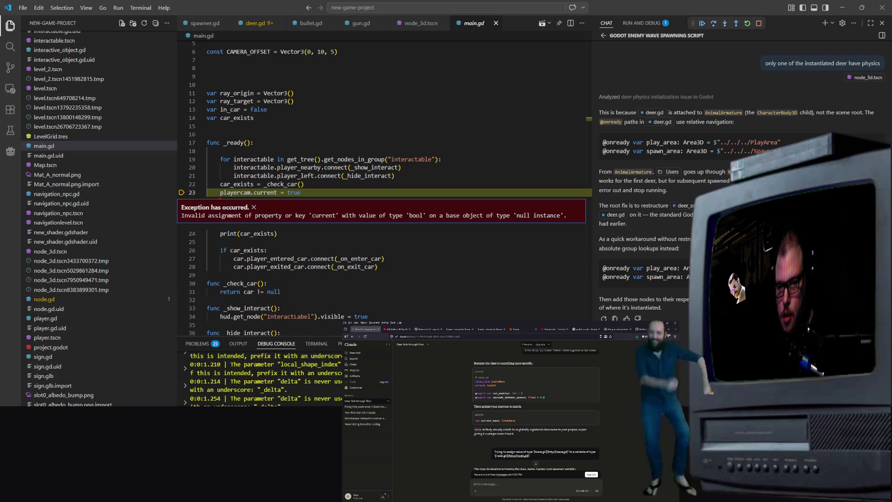
pyautogui.hotkey('ctrl', 'shift', 'F5')
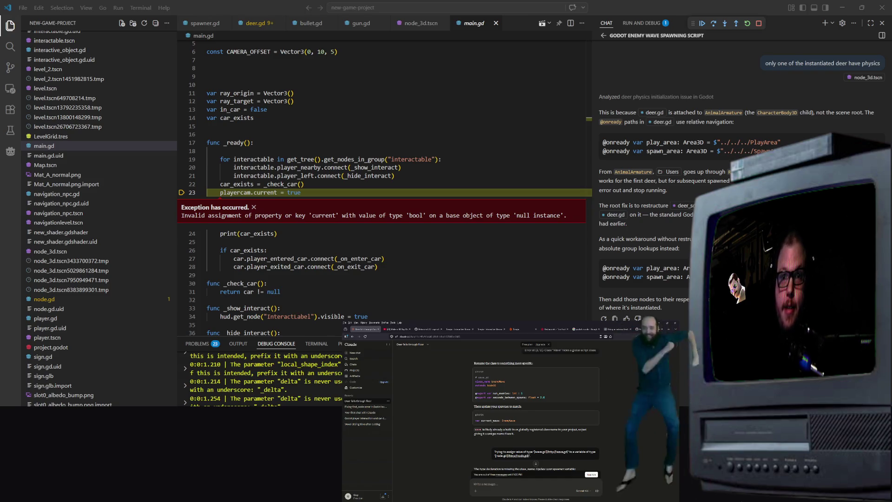
pyautogui.hotkey('alt', 'Tab')
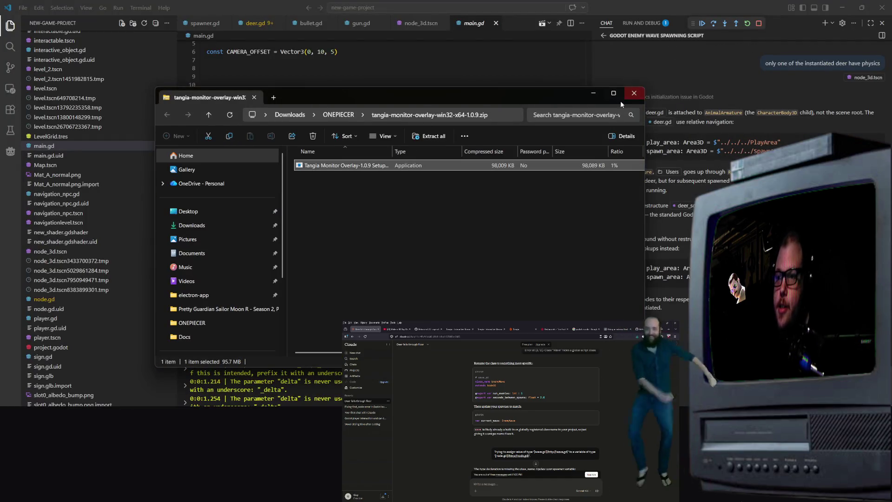
# Close the zip window, relaunch Godot_v4.6.2-stable_mono_win64.exe on the Signs project, then revisit deer.gd.
pyautogui.click(644, 87)
pyautogui.hotkey('alt', 'Tab')
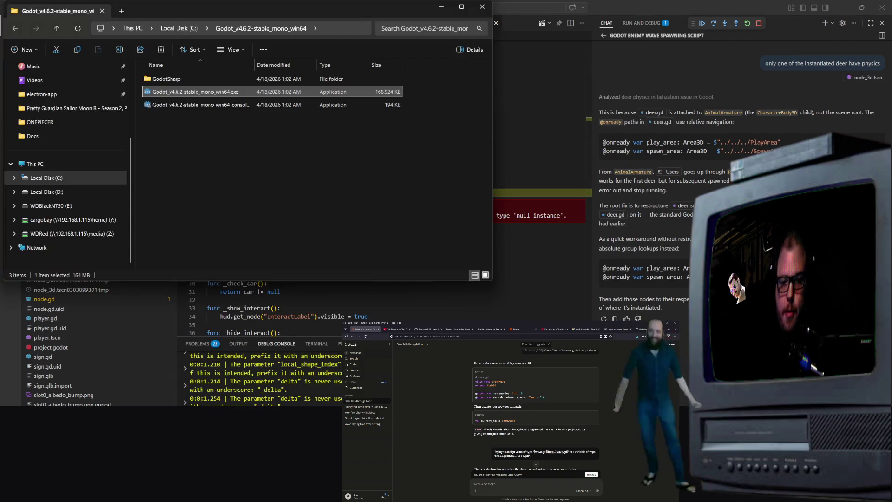
pyautogui.doubleClick(226, 92)
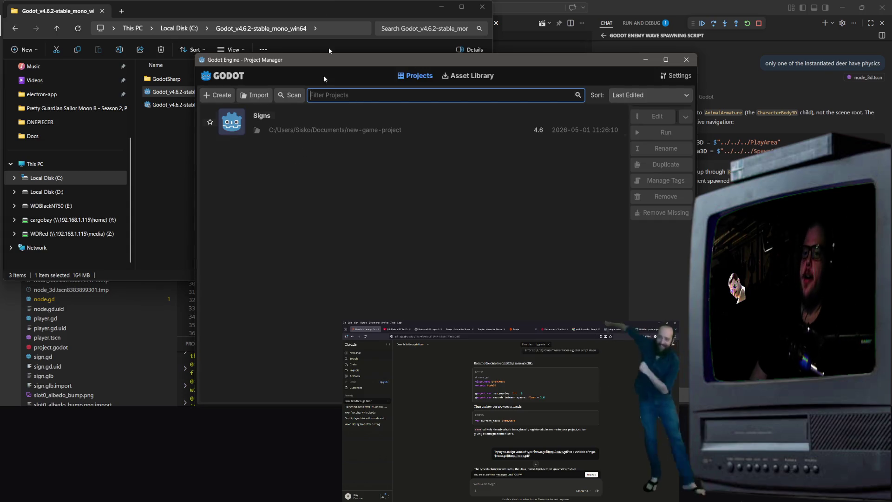
pyautogui.doubleClick(293, 127)
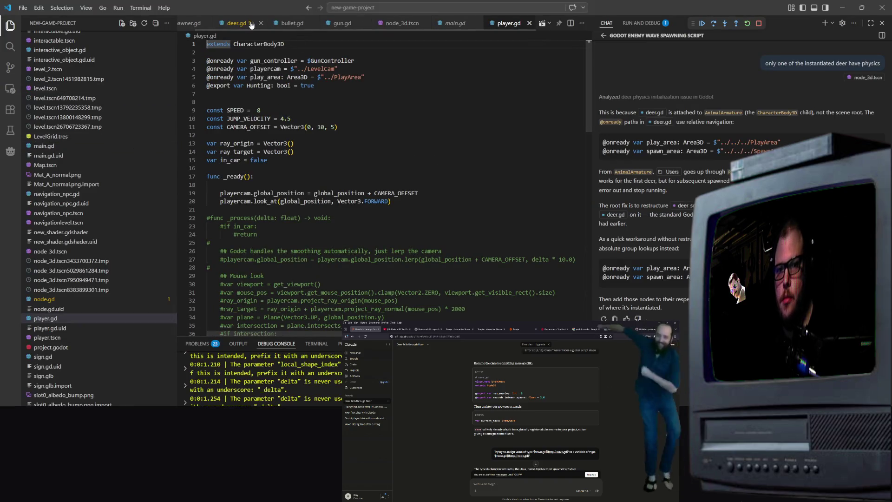
pyautogui.click(249, 25)
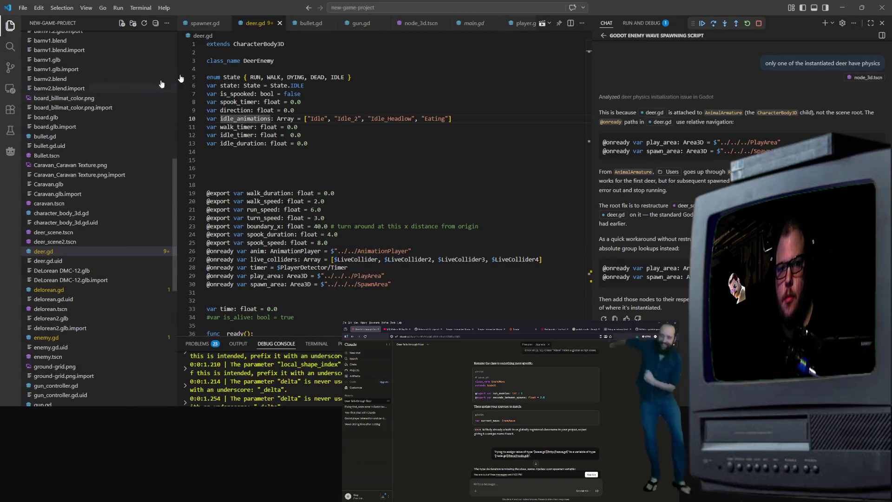
pyautogui.click(843, 8)
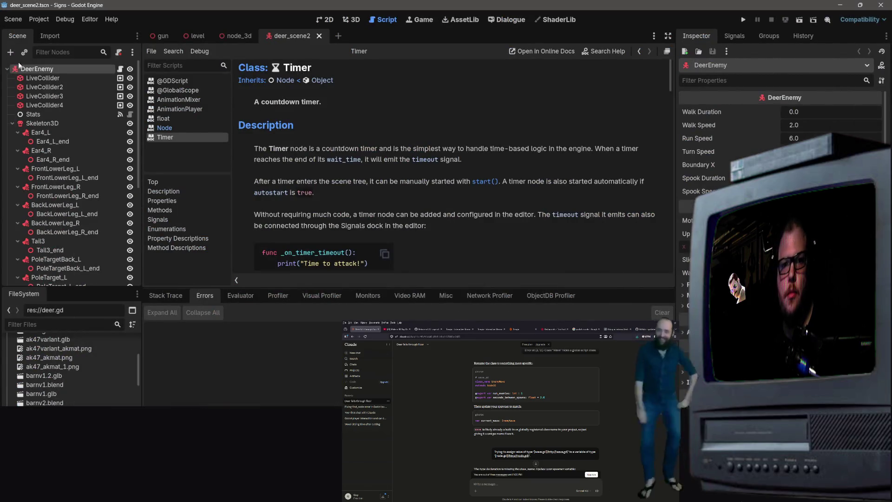
# Browse the FileSystem dock's dialogue folder, then bring up the node_3d scene.
pyautogui.scroll(-5, 70, 372)
pyautogui.click(58, 377)
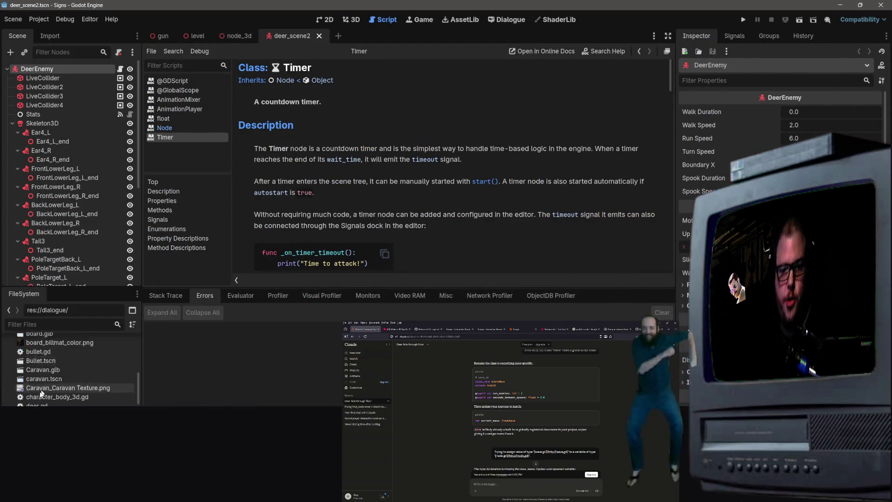
pyautogui.scroll(-5, 58, 378)
pyautogui.scroll(3, 69, 367)
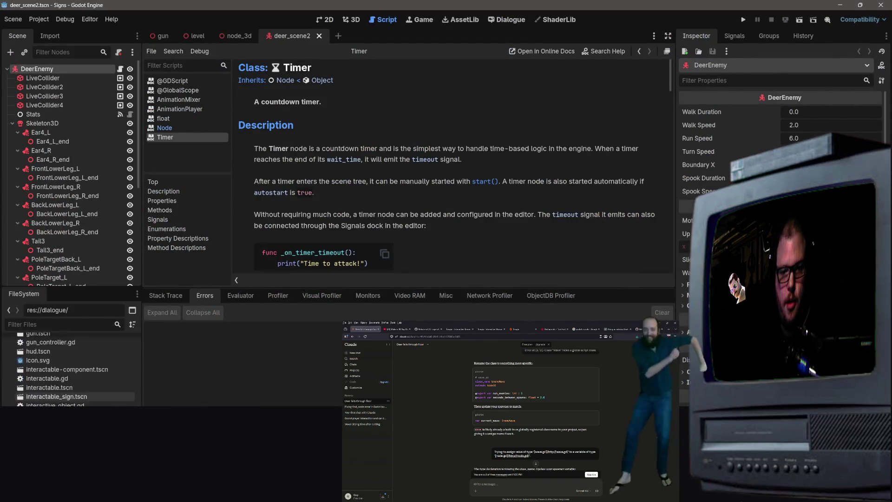
pyautogui.click(244, 40)
pyautogui.scroll(-2, 44, 135)
pyautogui.scroll(2, 42, 142)
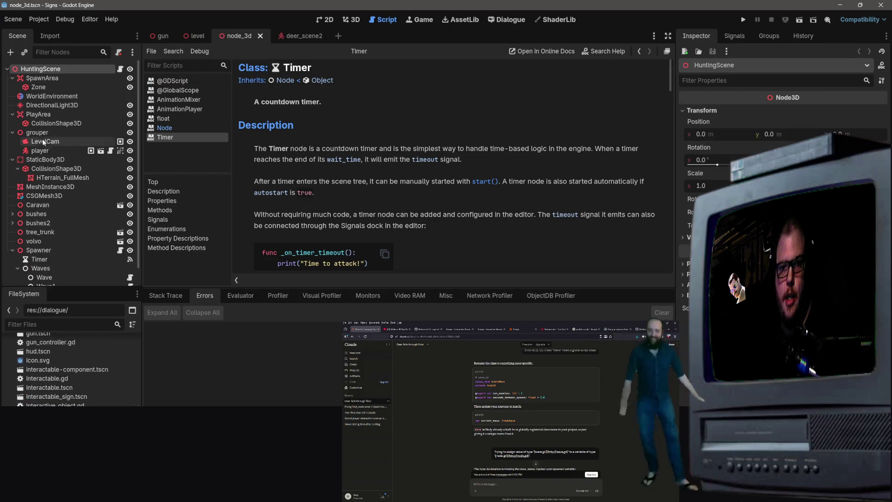
# Move LevelCam and player out of grouper into PlayArea, then save node_3d.
pyautogui.click(41, 147)
pyautogui.keyDown('shift'); pyautogui.click(46, 142); pyautogui.keyUp('shift')
pyautogui.moveTo(48, 142)
pyautogui.mouseDown()
pyautogui.moveTo(55, 134)
pyautogui.moveTo(40, 114)
pyautogui.mouseUp()
pyautogui.click(47, 154)
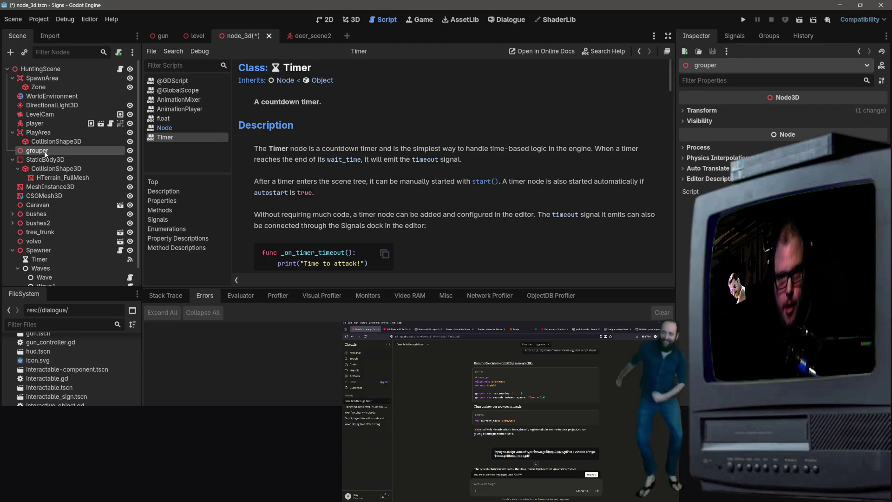
pyautogui.hotkey('ctrl', 's')
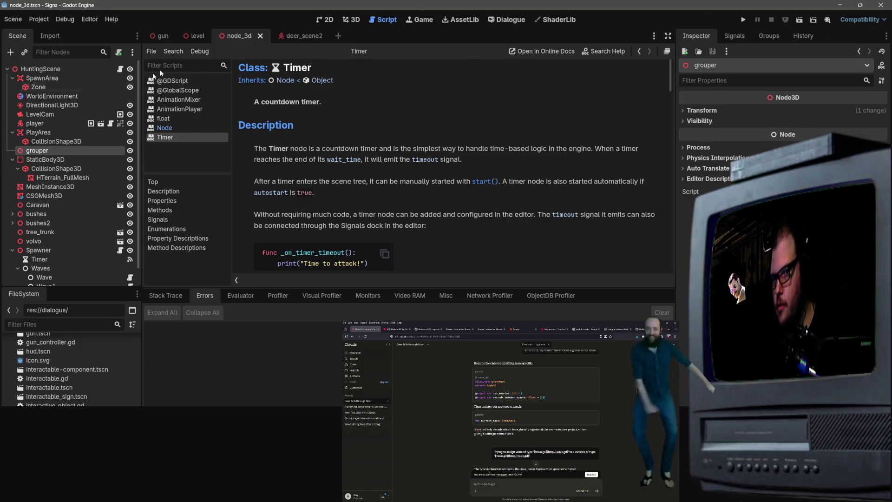
# Hide Godot and start a debug run of node_3d.tscn from VS Code.
pyautogui.click(841, 7)
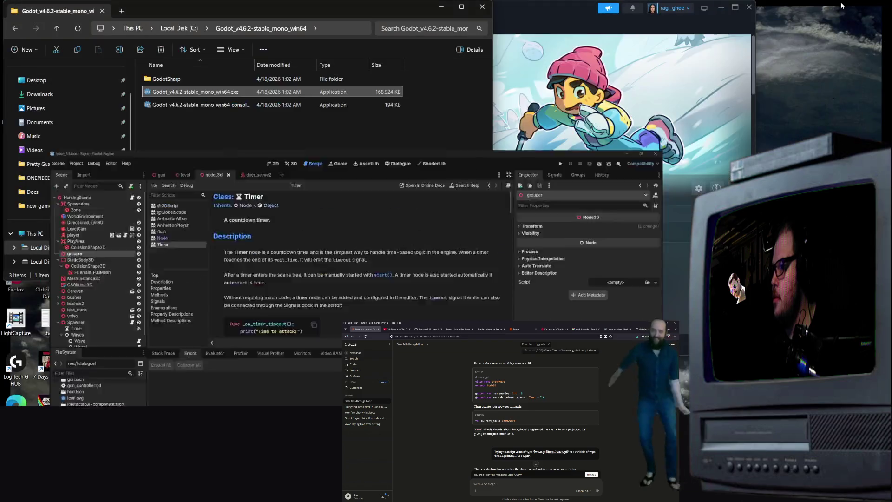
pyautogui.hotkey('alt', 'Tab')
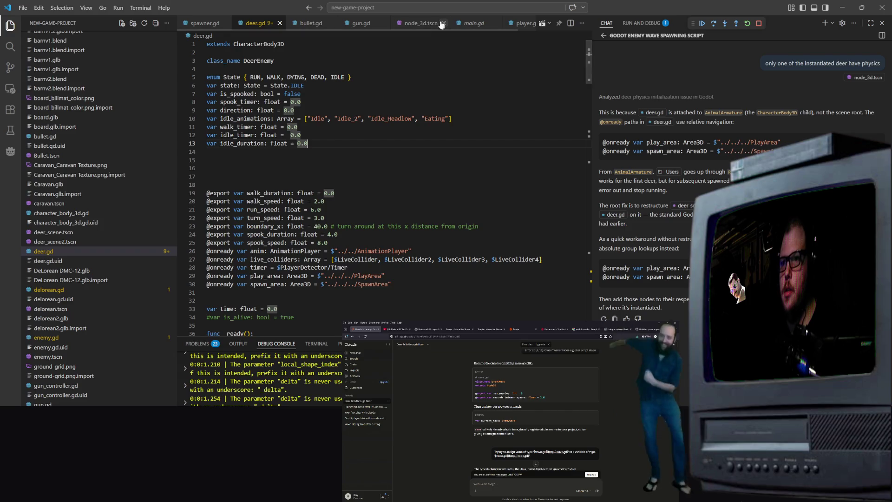
pyautogui.click(418, 23)
pyautogui.click(534, 25)
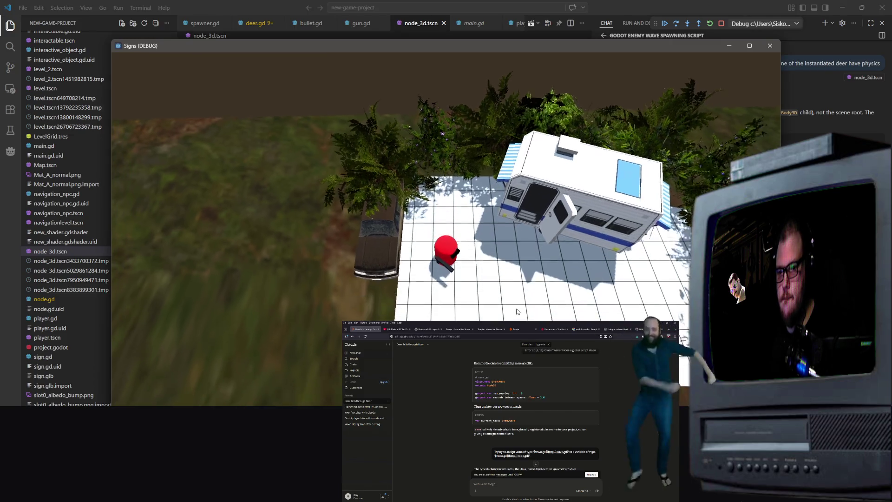
# Walk the player down the field with S, shoot at the spawned deer, then close the game window.
pyautogui.press('s')
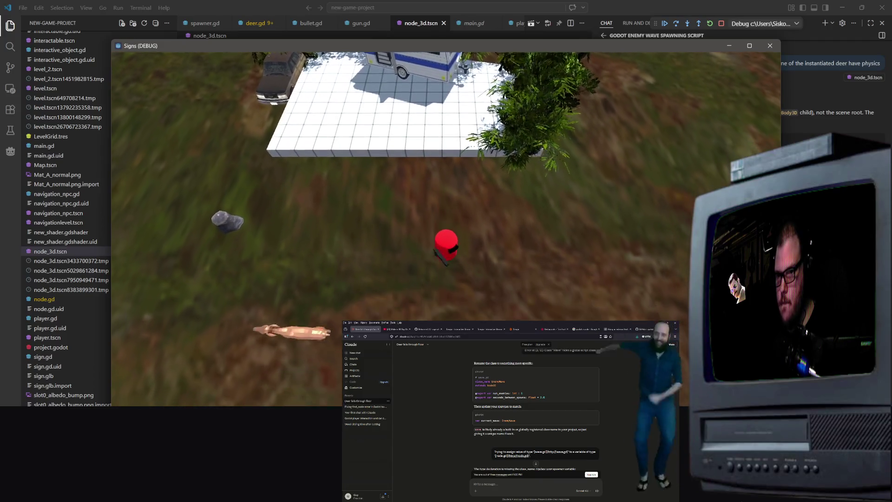
pyautogui.click(173, 199)
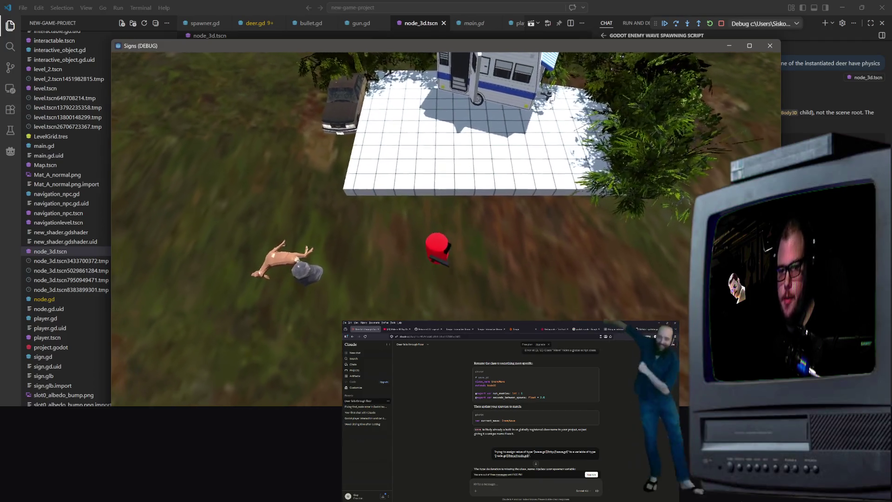
pyautogui.press('s')
pyautogui.press('s')
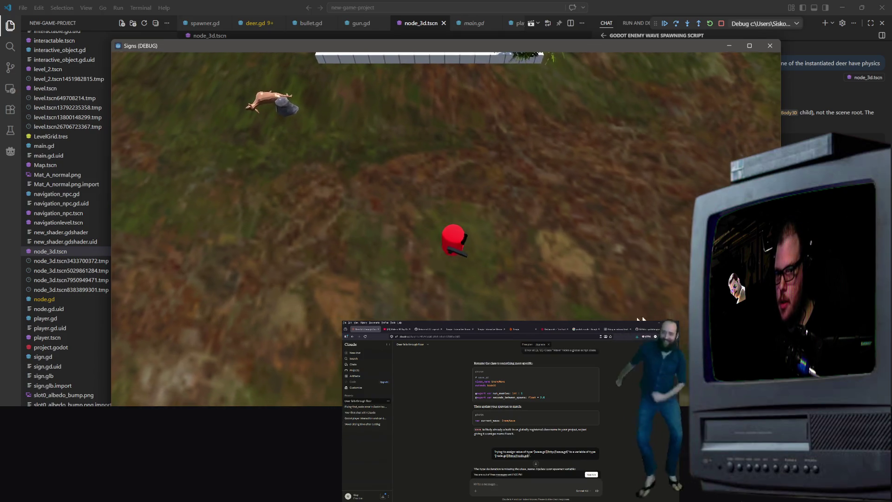
pyautogui.press('s')
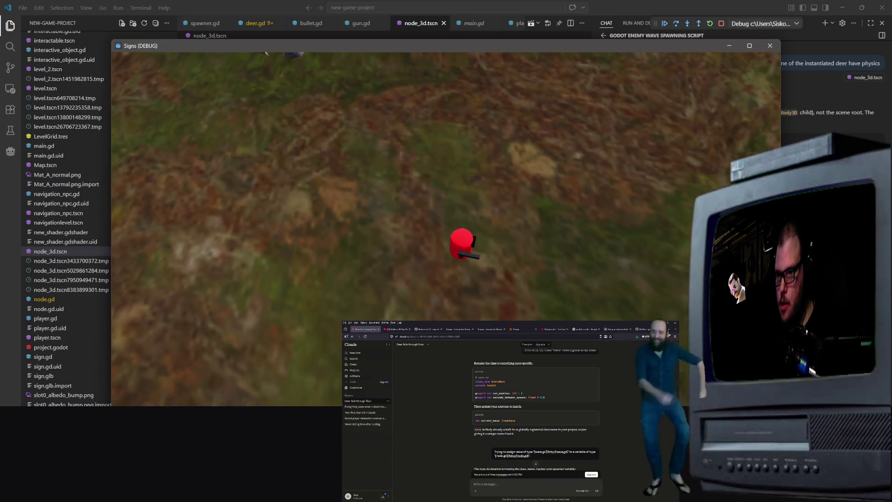
pyautogui.press('s')
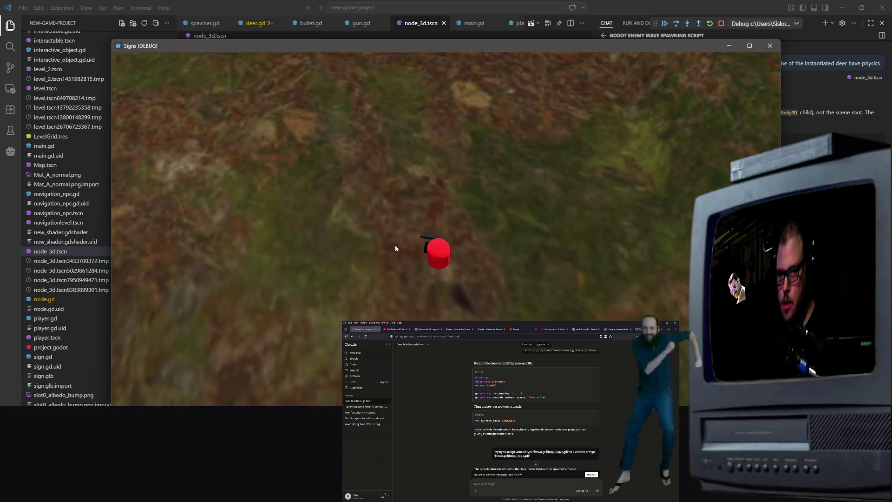
pyautogui.press('s')
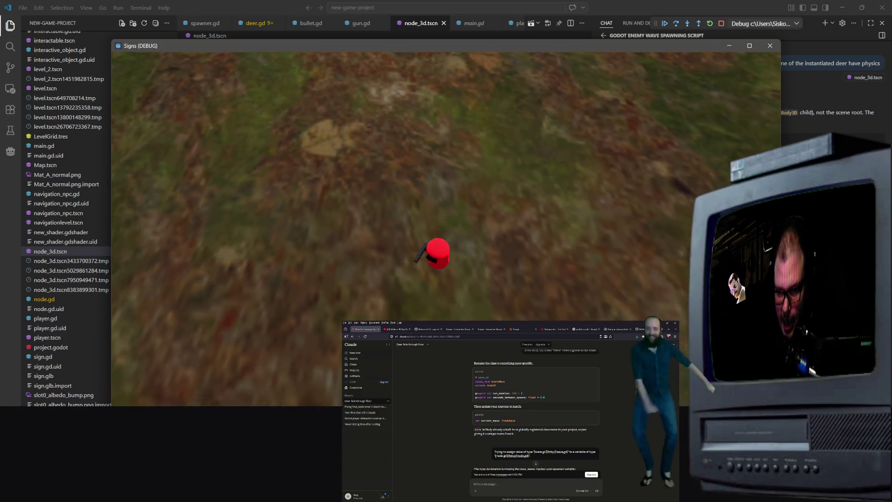
pyautogui.press('s')
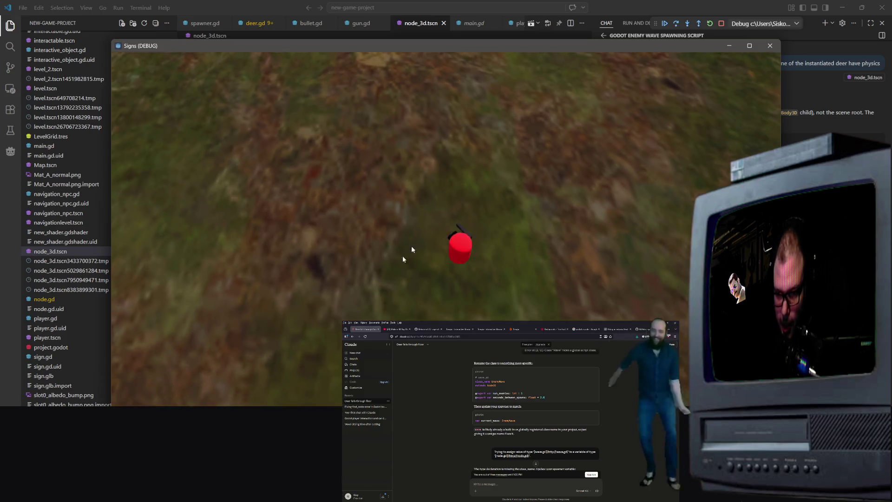
pyautogui.press('s')
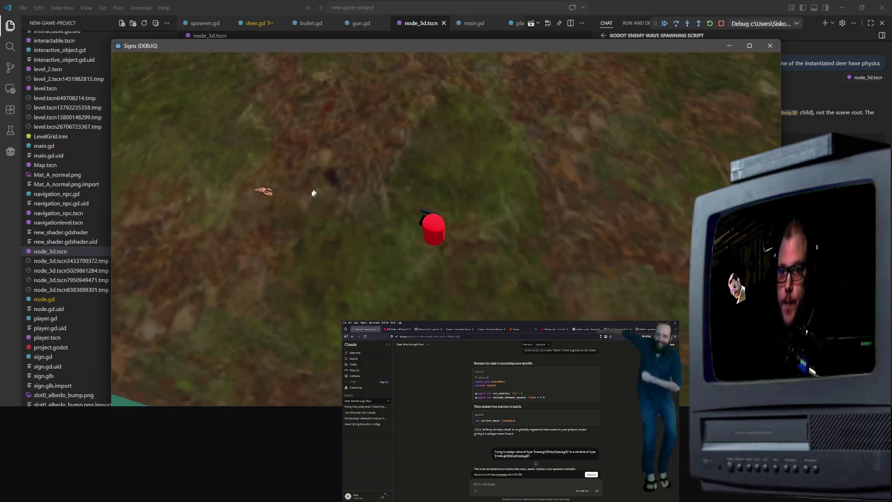
pyautogui.click(770, 46)
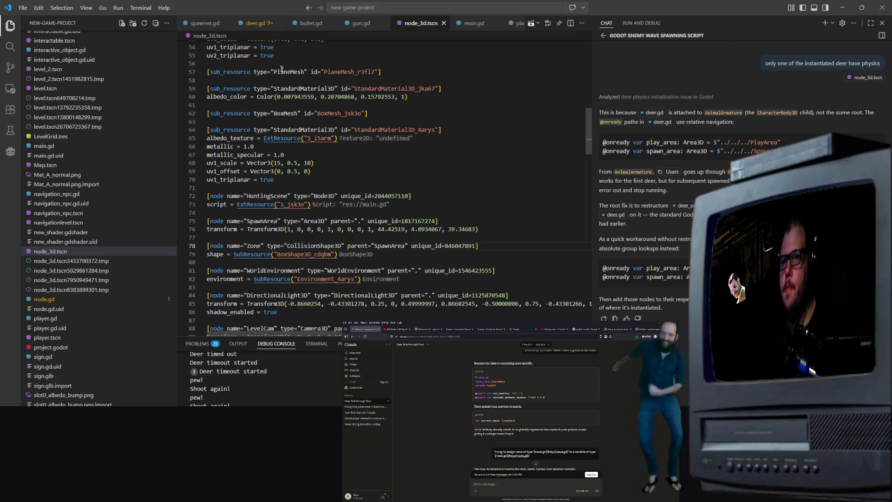
pyautogui.click(255, 22)
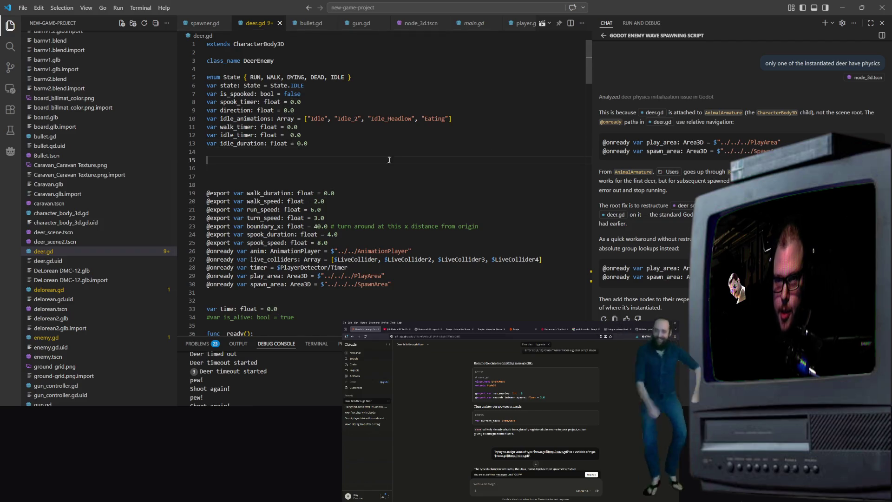
pyautogui.scroll(-6, 389, 160)
pyautogui.scroll(2, 390, 160)
pyautogui.scroll(1, 45, 200)
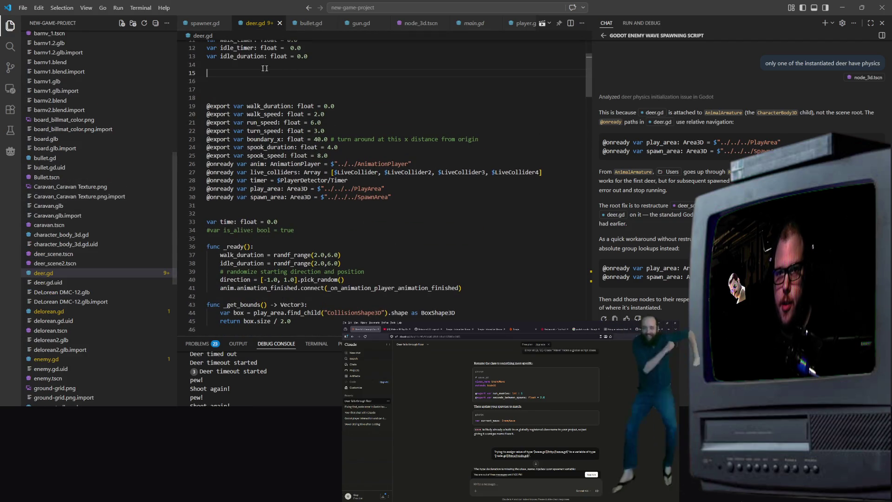
pyautogui.hotkey('alt', 'Tab')
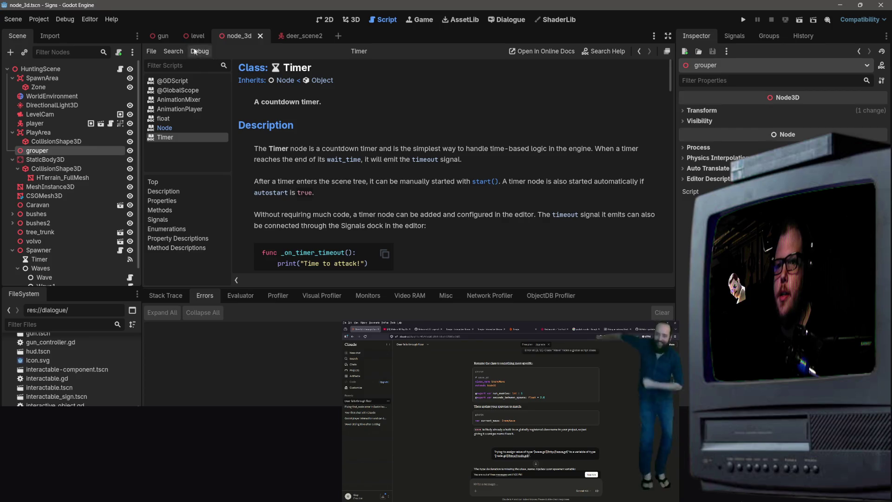
# Run the hunting scene from the 3D view and expand HuntingScene in the Remote tree.
pyautogui.click(355, 23)
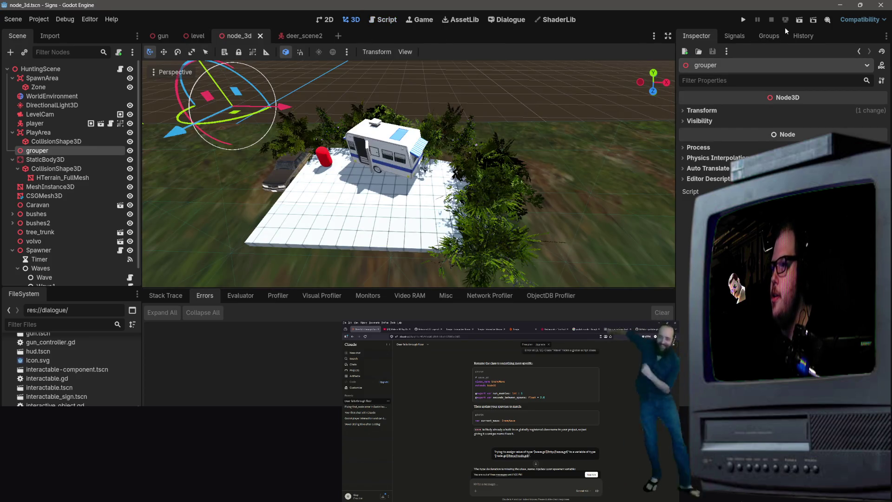
pyautogui.click(804, 21)
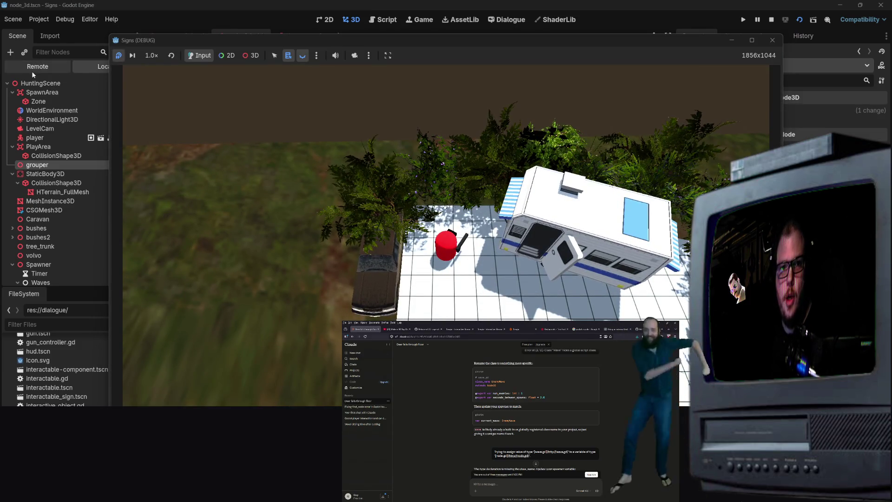
pyautogui.click(45, 70)
pyautogui.click(12, 101)
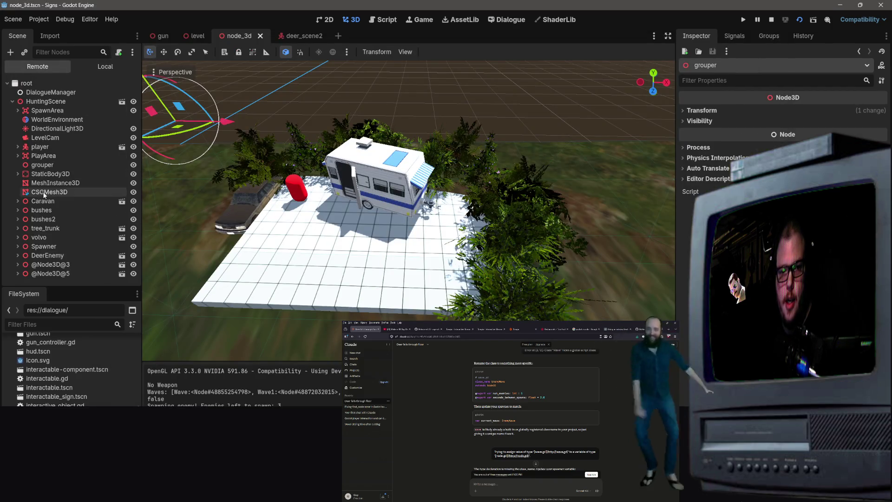
pyautogui.click(69, 264)
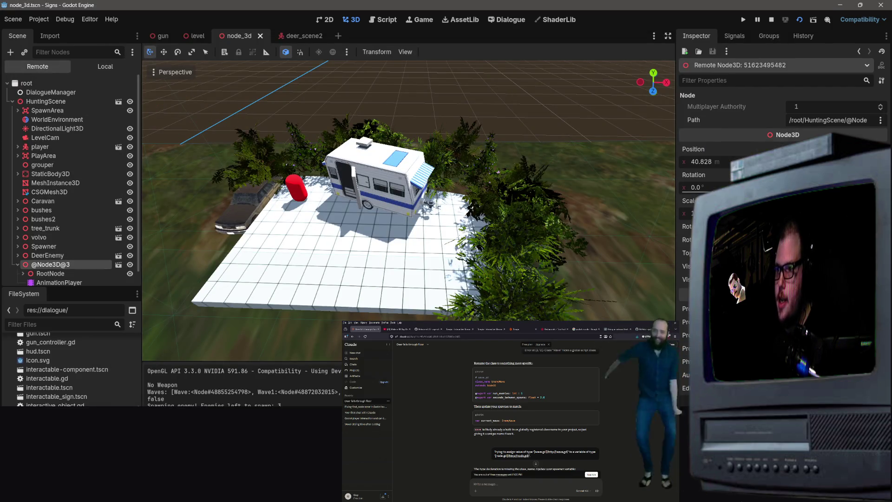
pyautogui.scroll(-1, 61, 265)
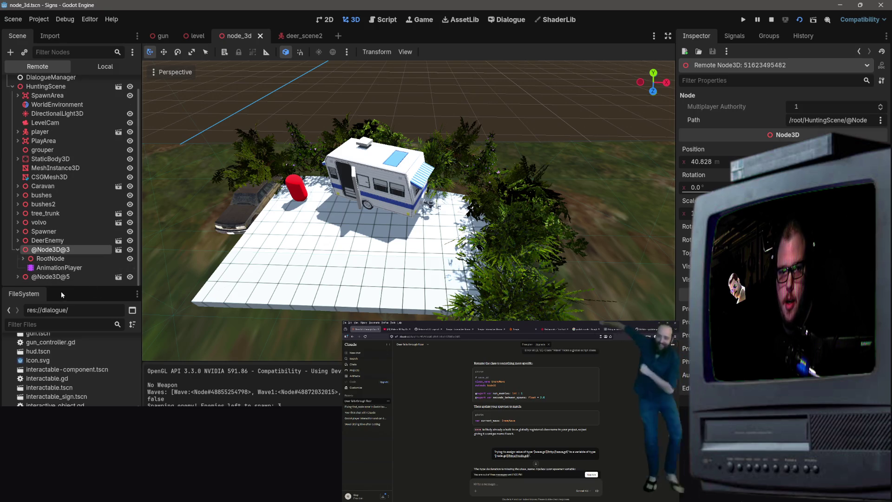
pyautogui.click(62, 279)
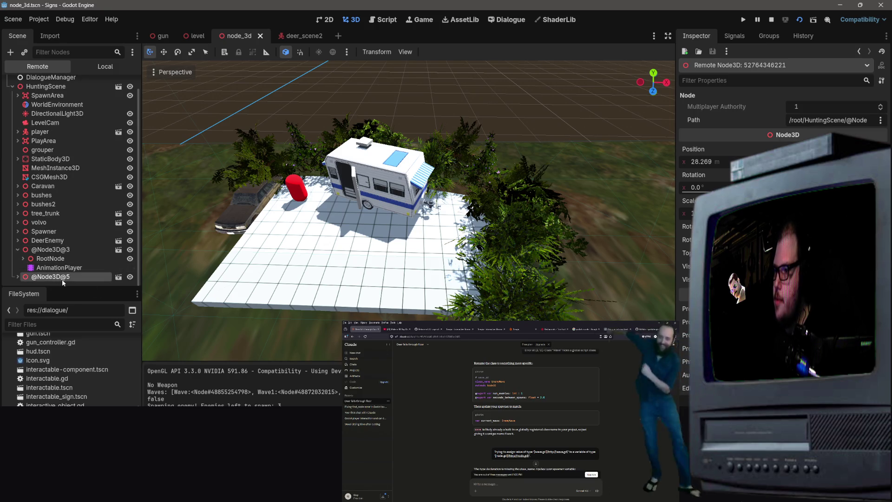
pyautogui.click(54, 242)
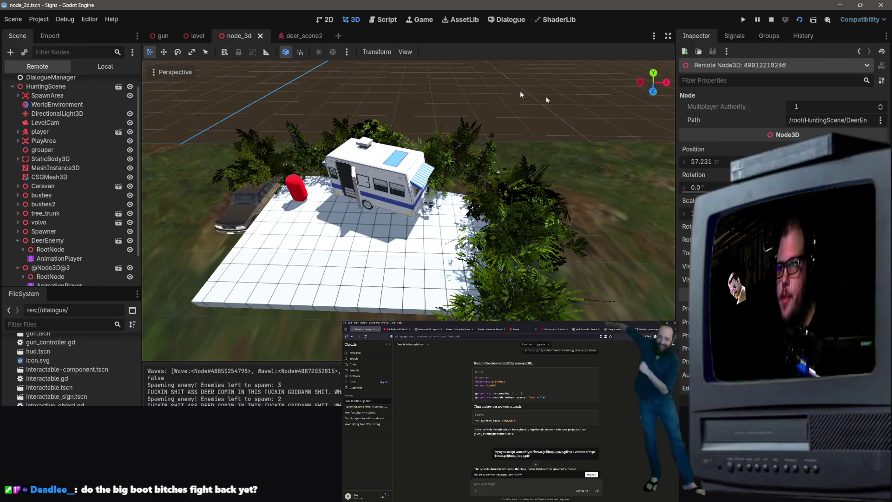
pyautogui.click(767, 22)
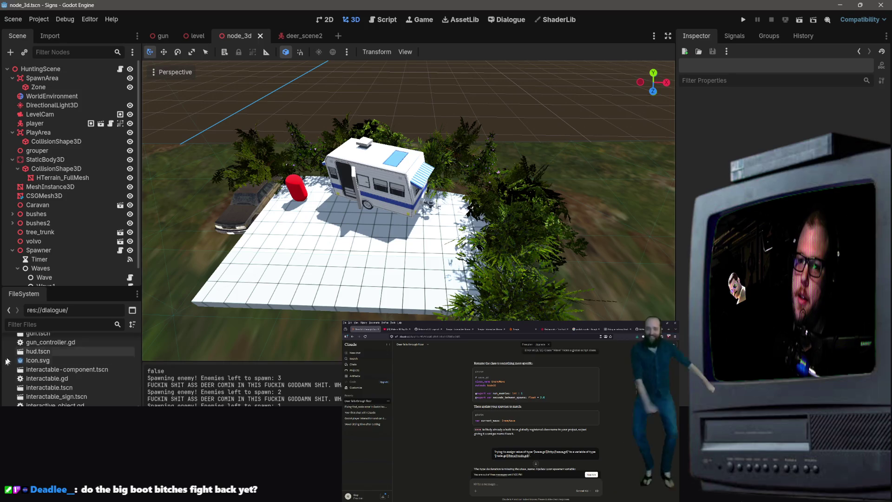
# Return to the node_3d level scene and select its Spawner node.
pyautogui.click(299, 36)
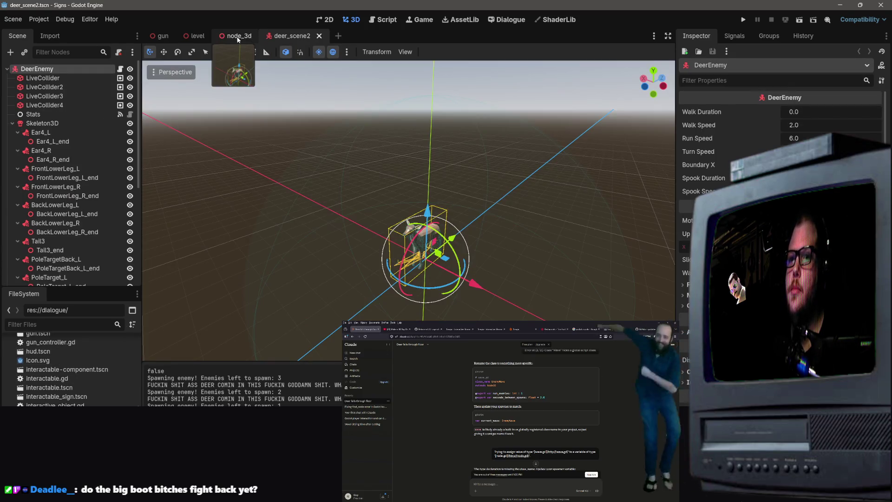
pyautogui.click(238, 36)
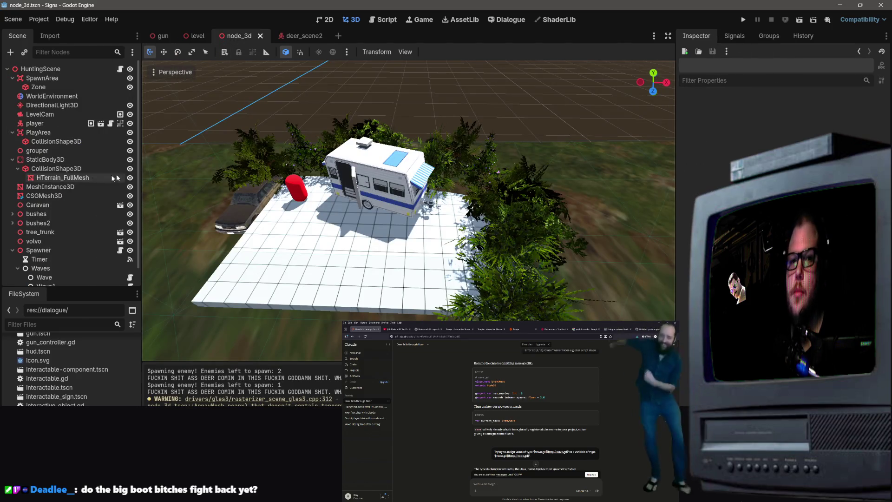
pyautogui.scroll(-2, 70, 200)
pyautogui.scroll(3, 69, 367)
pyautogui.scroll(-5, 69, 399)
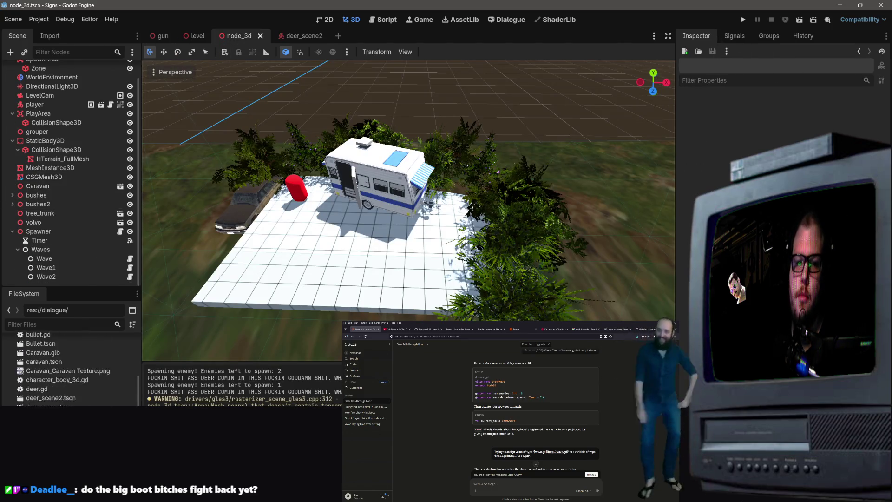
pyautogui.scroll(-5, 70, 395)
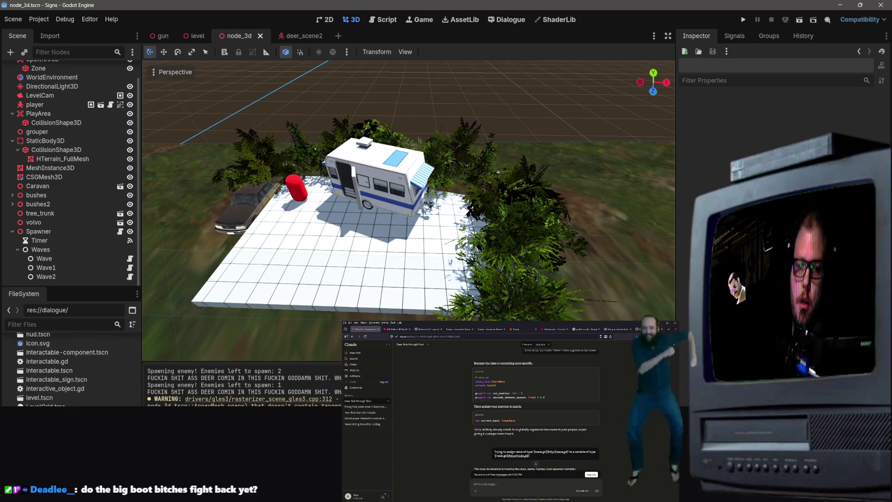
pyautogui.click(67, 379)
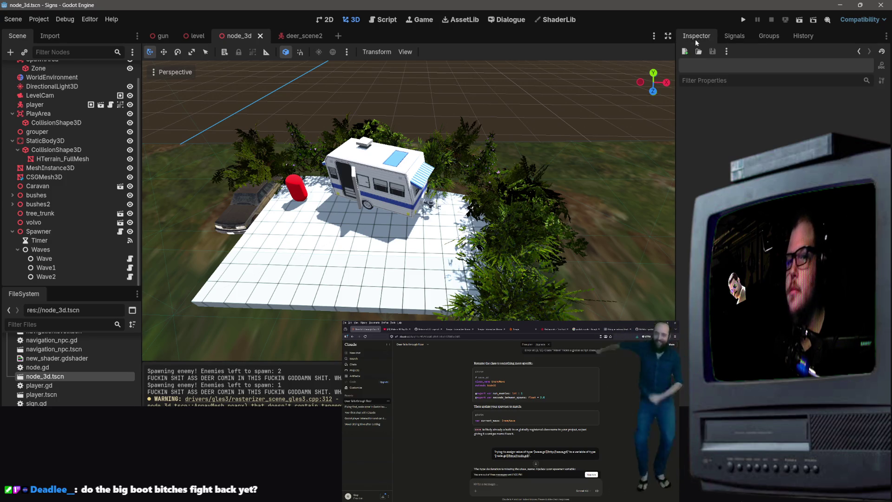
pyautogui.click(43, 232)
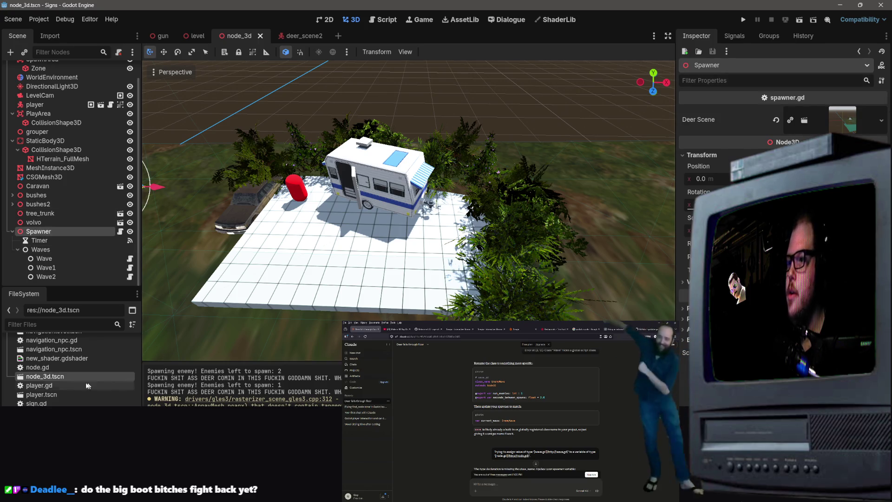
# Assign deer_scene2.tscn to the Spawner's Deer Scene slot and save the level.
pyautogui.scroll(-5, 389, 150)
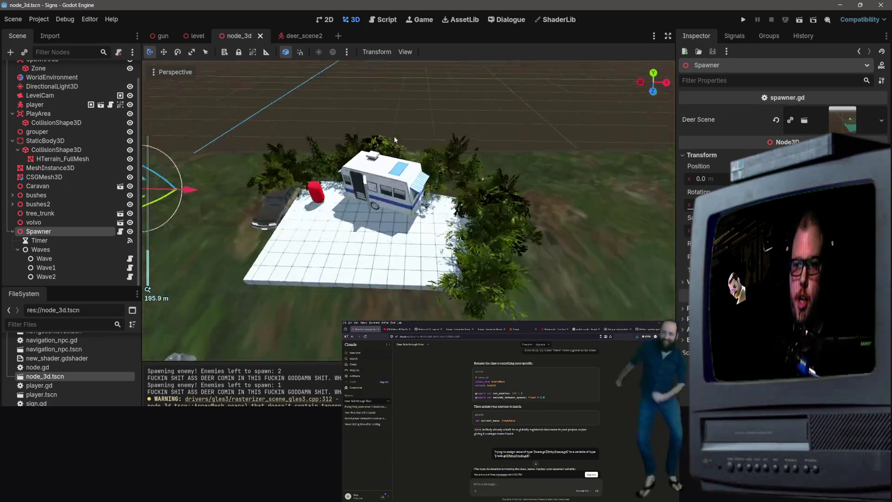
pyautogui.scroll(2, 83, 158)
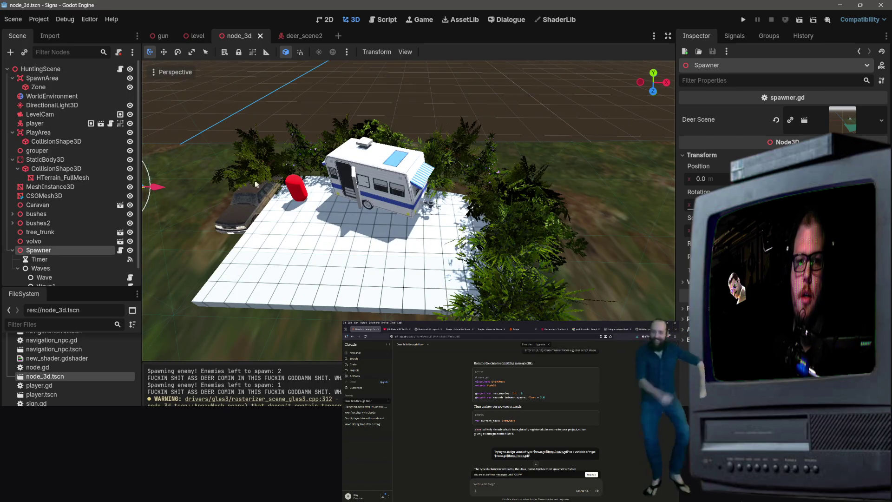
pyautogui.scroll(10, 70, 367)
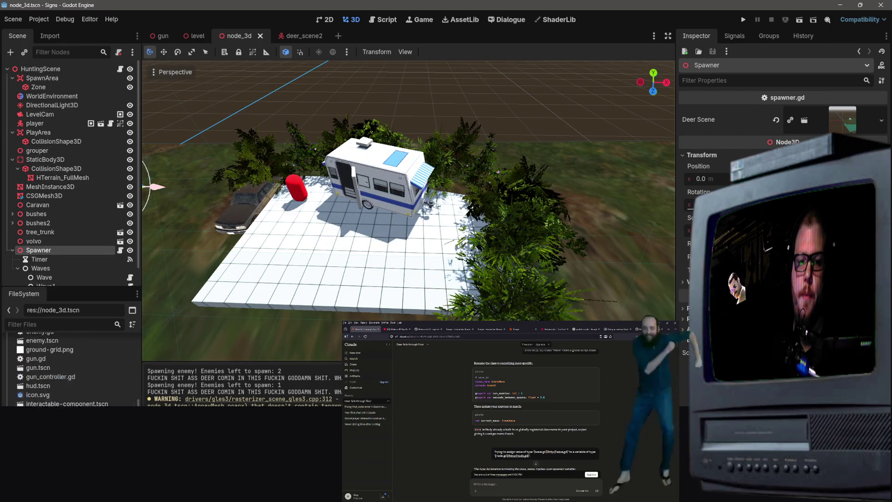
pyautogui.scroll(-3, 70, 367)
pyautogui.moveTo(51, 397); pyautogui.dragTo(843, 124)
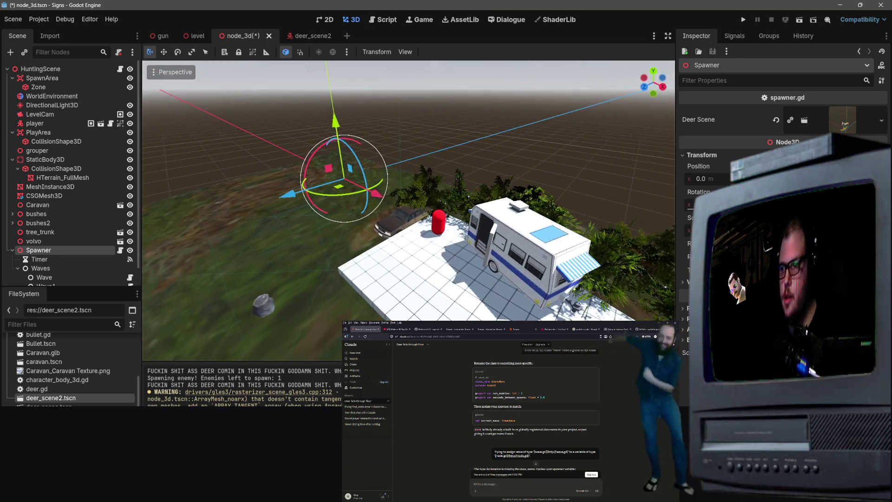
pyautogui.scroll(-3, 400, 233)
pyautogui.hotkey('ctrl', 's')
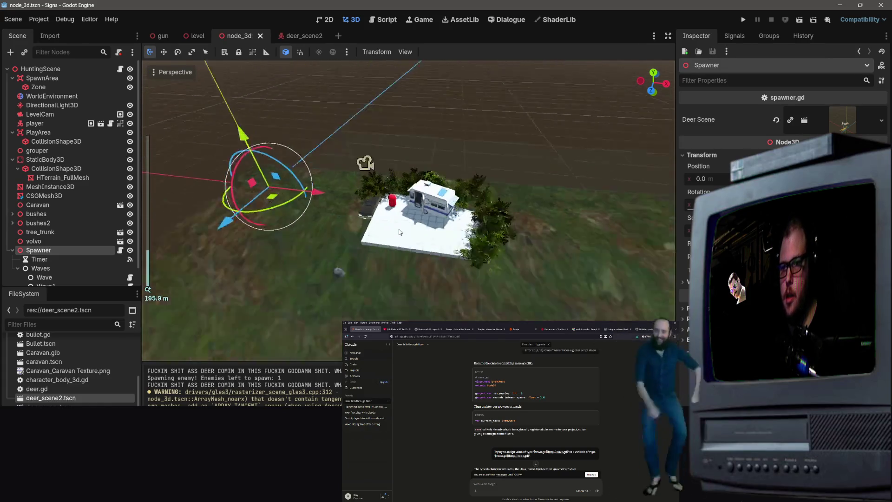
# Glance at the deer.gd script, then select the level's floor mesh back in Godot.
pyautogui.scroll(2, 399, 232)
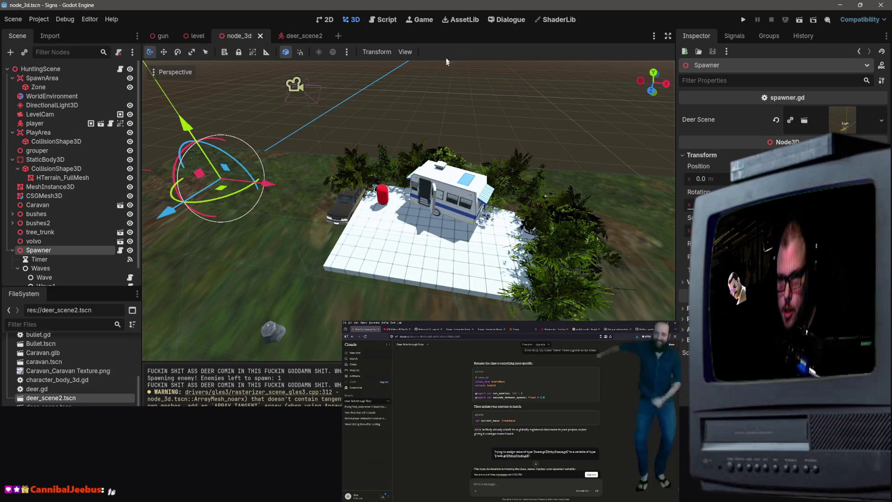
pyautogui.hotkey('alt', 'Tab')
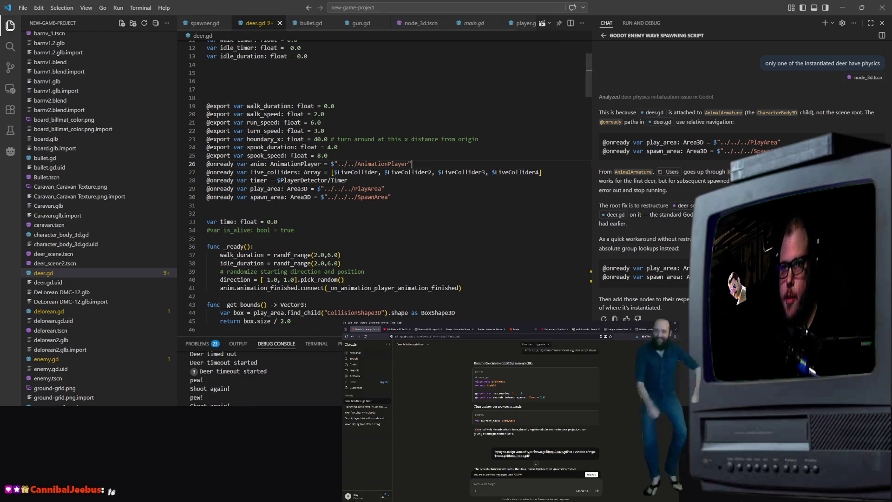
pyautogui.hotkey('alt', 'Tab')
pyautogui.click(406, 236)
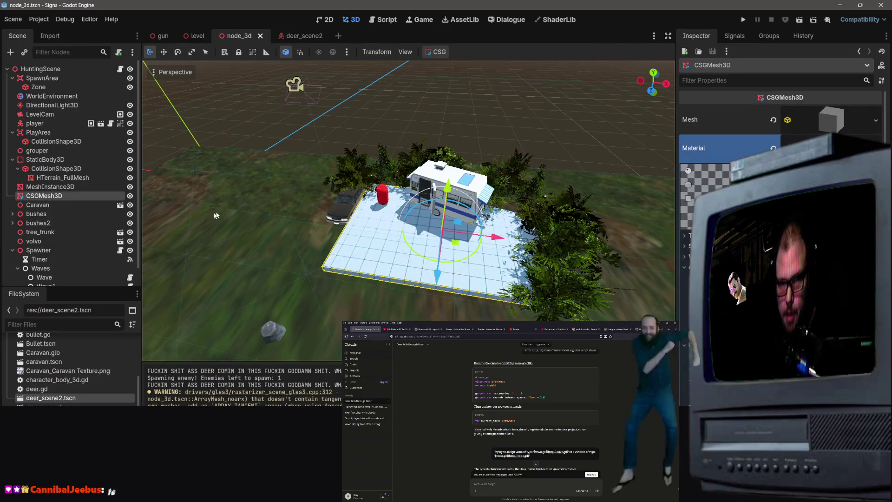
# Save node_3d, frame the floor, check deer_scene2, then bring deer.gd up in VS Code.
pyautogui.hotkey('ctrl', 's')
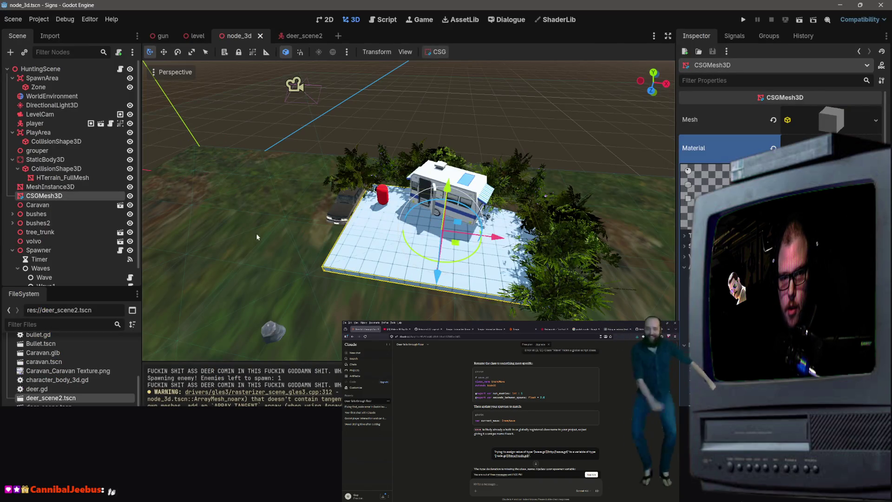
pyautogui.press('f')
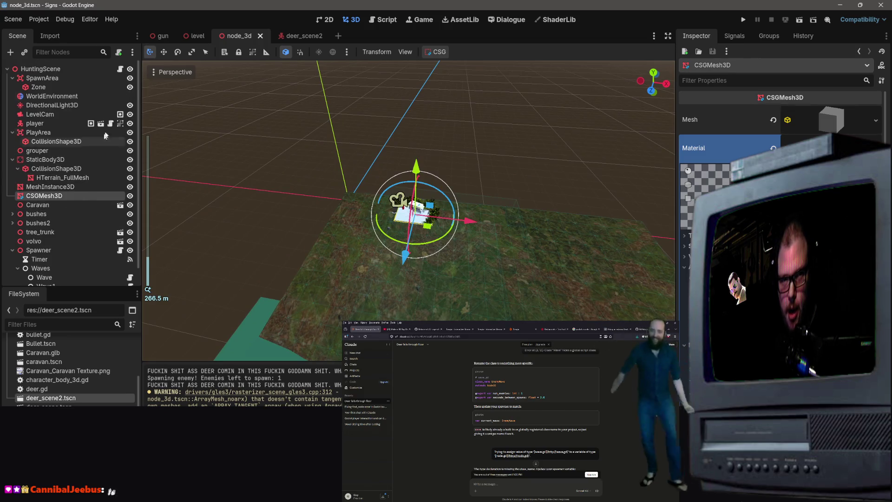
pyautogui.doubleClick(66, 398)
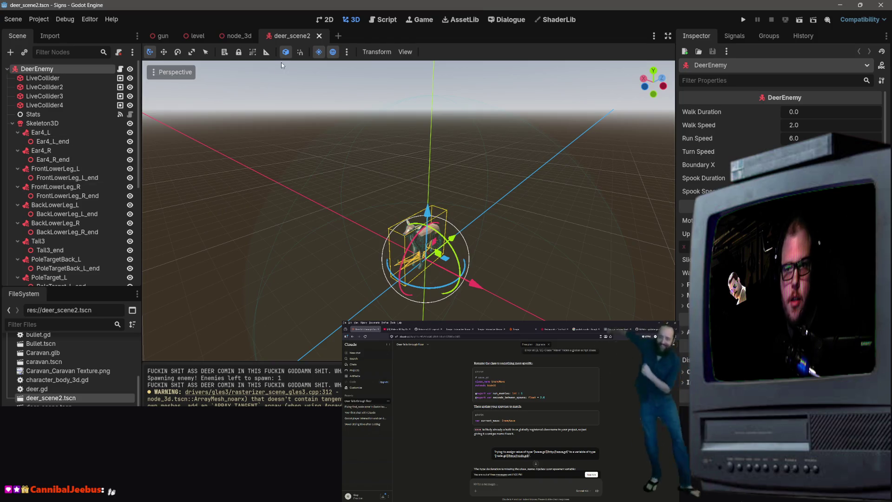
pyautogui.click(236, 35)
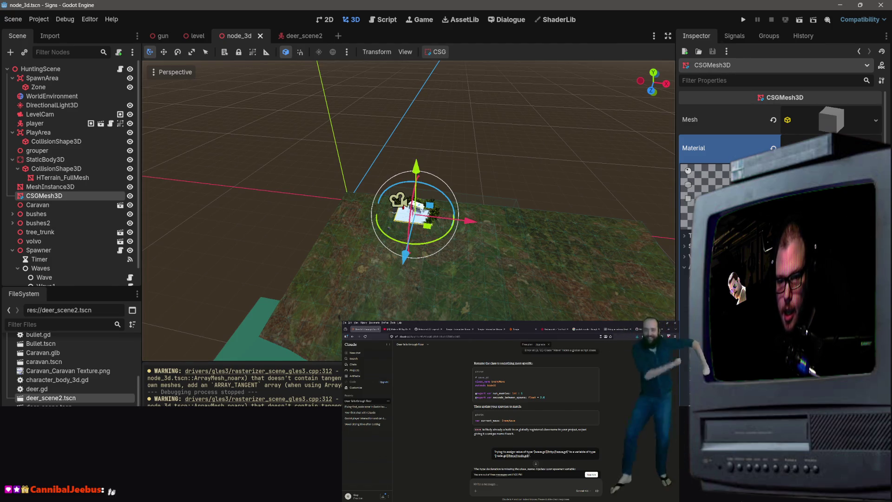
pyautogui.hotkey('alt', 'Tab')
pyautogui.scroll(4, 372, 225)
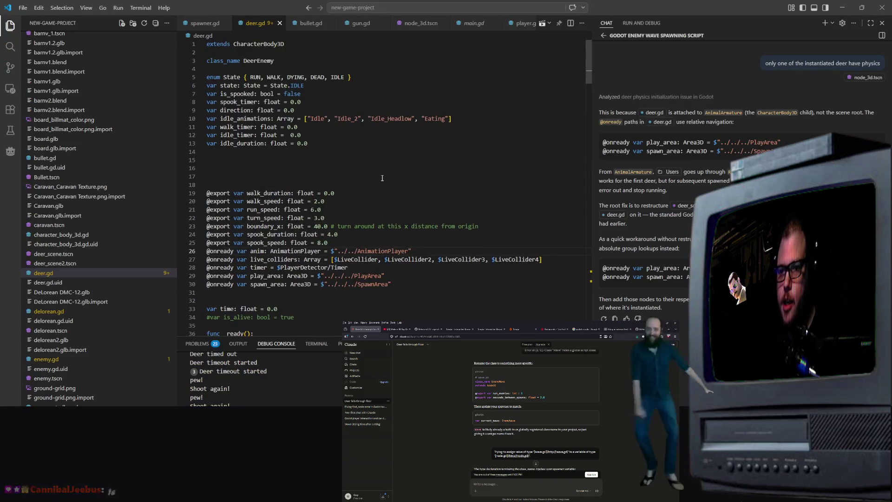
pyautogui.scroll(-3, 372, 225)
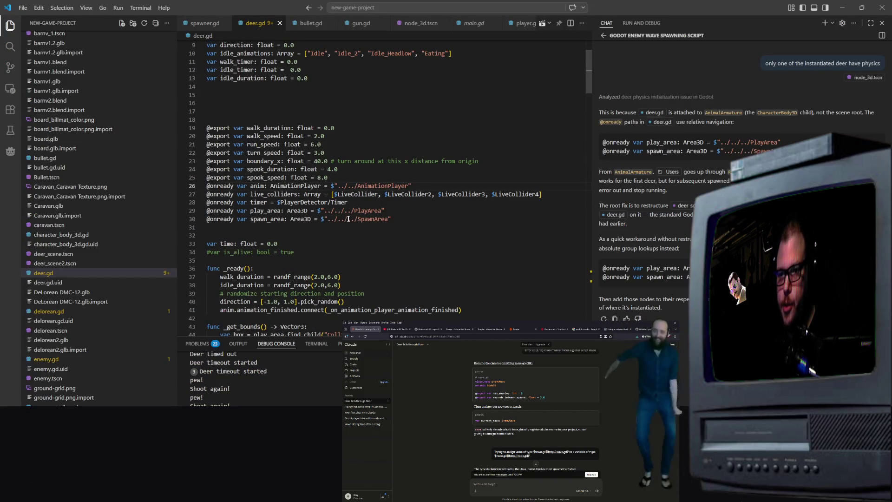
pyautogui.scroll(3, 315, 217)
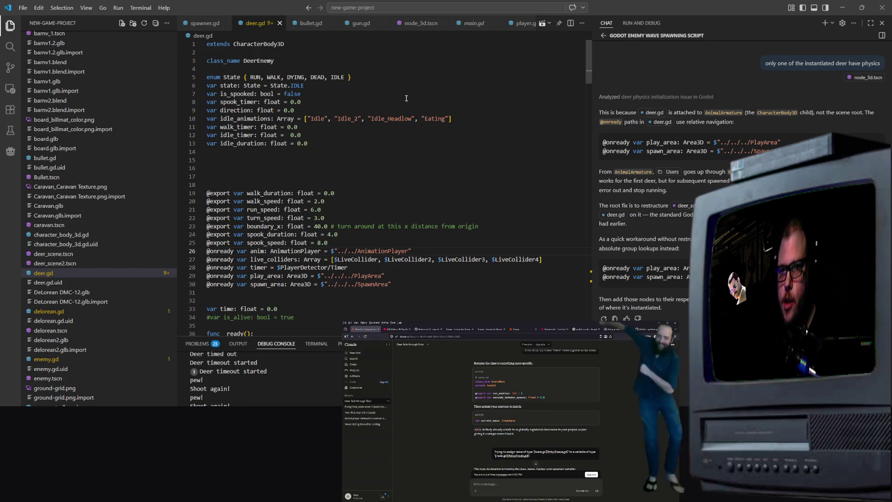
pyautogui.scroll(-3, 390, 163)
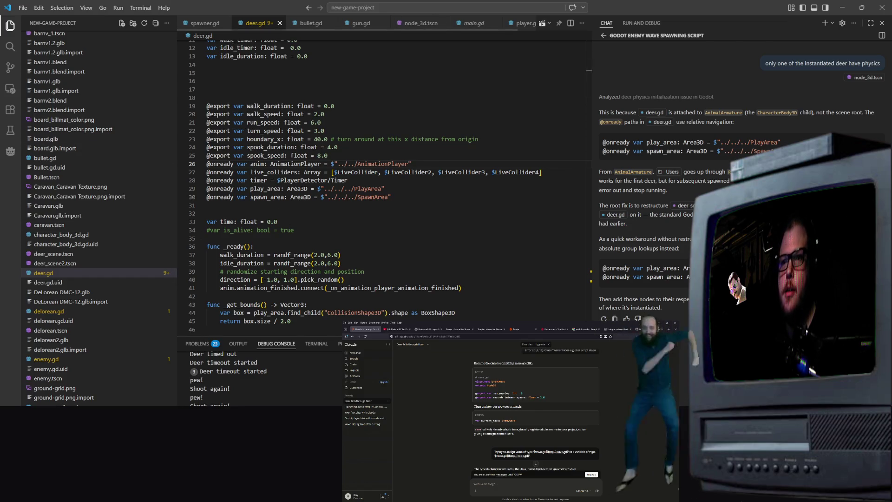
pyautogui.hotkey('alt', 'Tab')
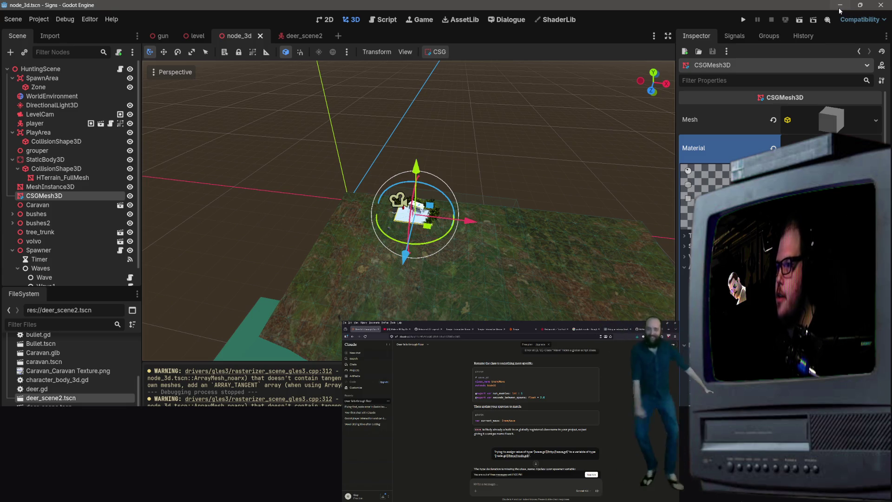
pyautogui.click(839, 8)
# Strip the extra ../.. so paths read $"AnimationPlayer", $"../PlayArea", $"../SpawnArea".
pyautogui.moveTo(344, 197)
pyautogui.mouseDown()
pyautogui.moveTo(300, 195)
pyautogui.moveTo(348, 198)
pyautogui.moveTo(328, 198)
pyautogui.mouseUp()
pyautogui.press('BackSpace')
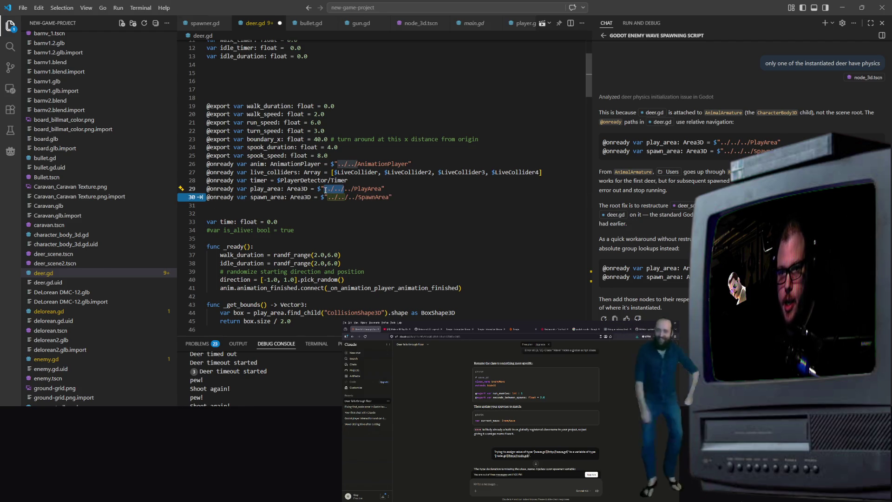
pyautogui.press('Tab')
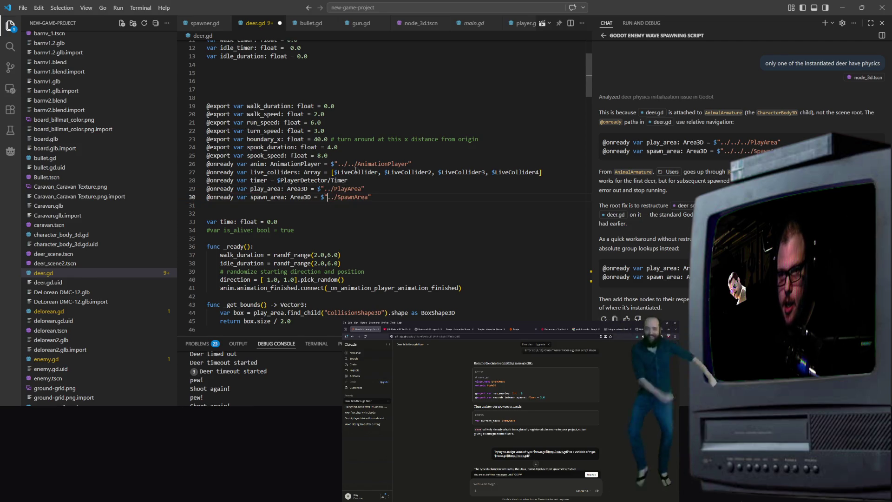
pyautogui.moveTo(357, 164)
pyautogui.mouseDown()
pyautogui.moveTo(331, 173)
pyautogui.moveTo(338, 165)
pyautogui.mouseUp()
pyautogui.press('BackSpace')
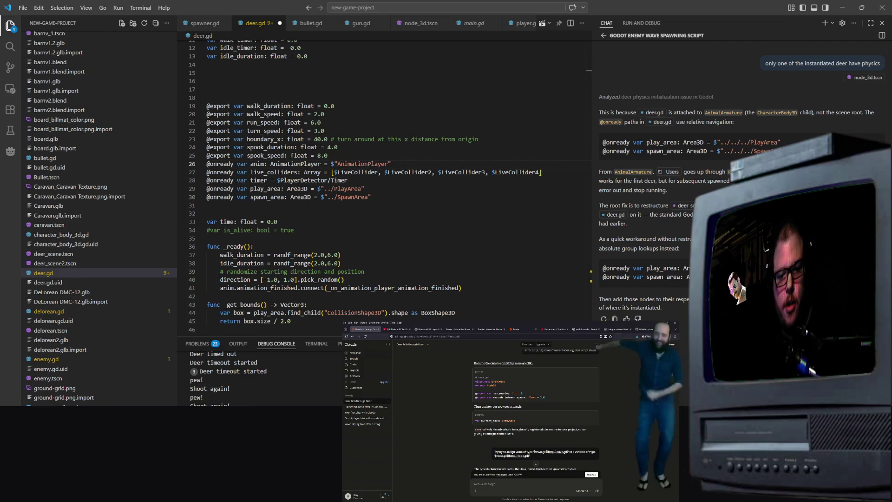
pyautogui.click(255, 246)
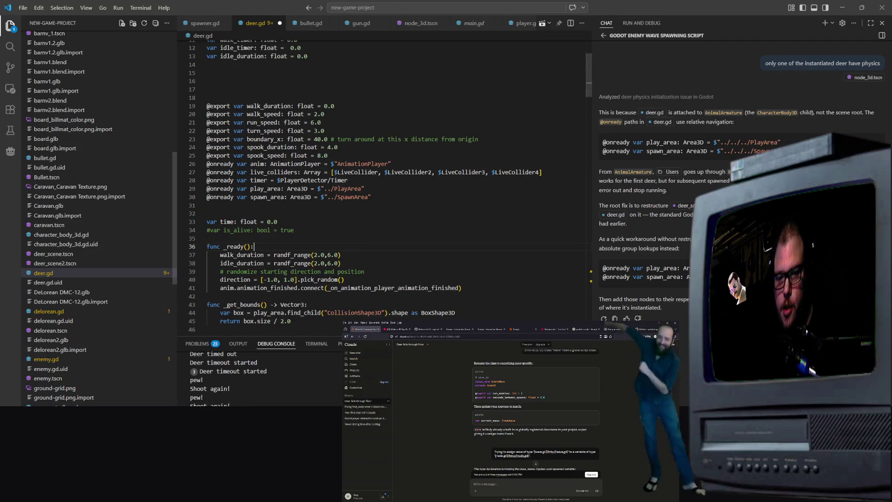
pyautogui.hotkey('alt', 'Tab')
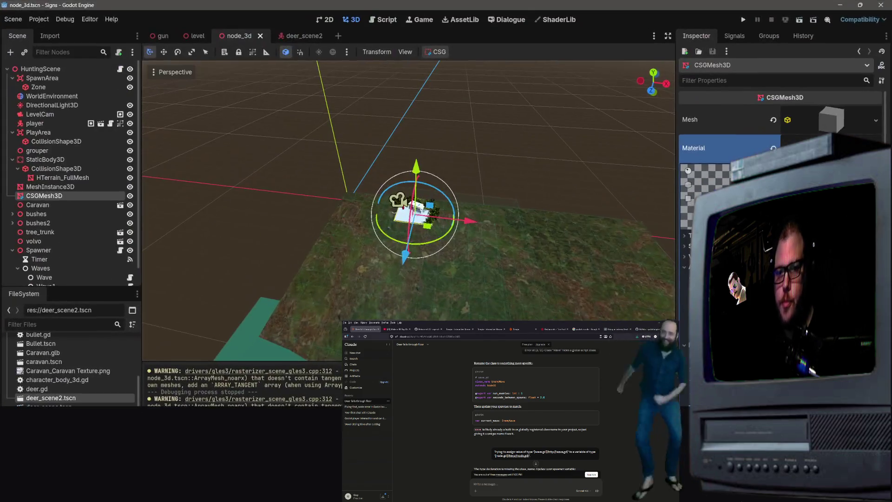
# Switch to deer_scene2 and frame the deer model in the viewport.
pyautogui.click(297, 36)
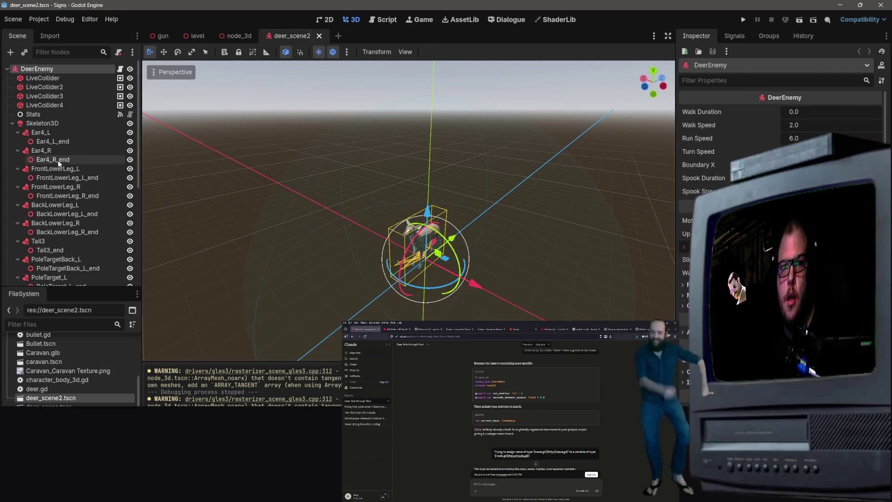
pyautogui.scroll(-5, 44, 175)
pyautogui.scroll(5, 49, 188)
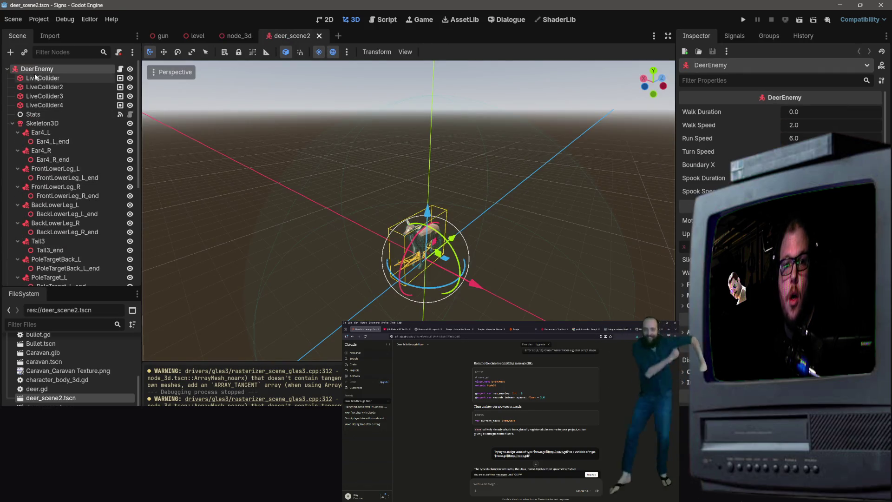
pyautogui.doubleClick(7, 69)
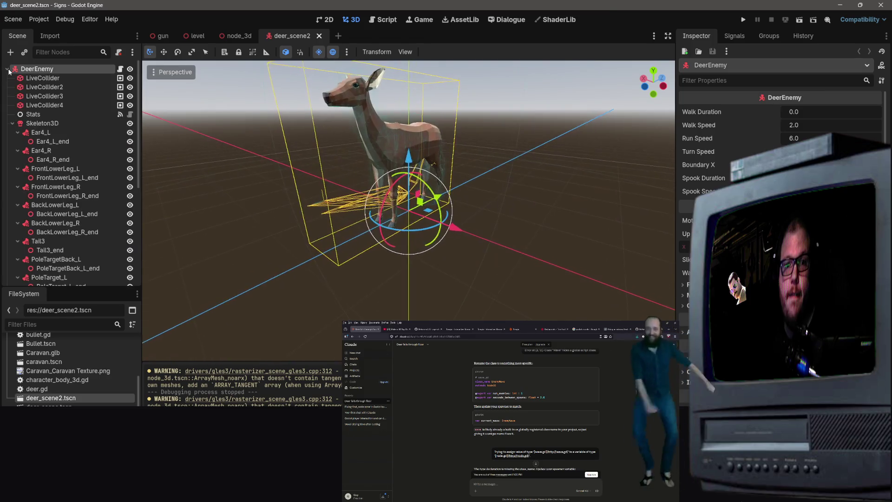
pyautogui.scroll(-2, 56, 372)
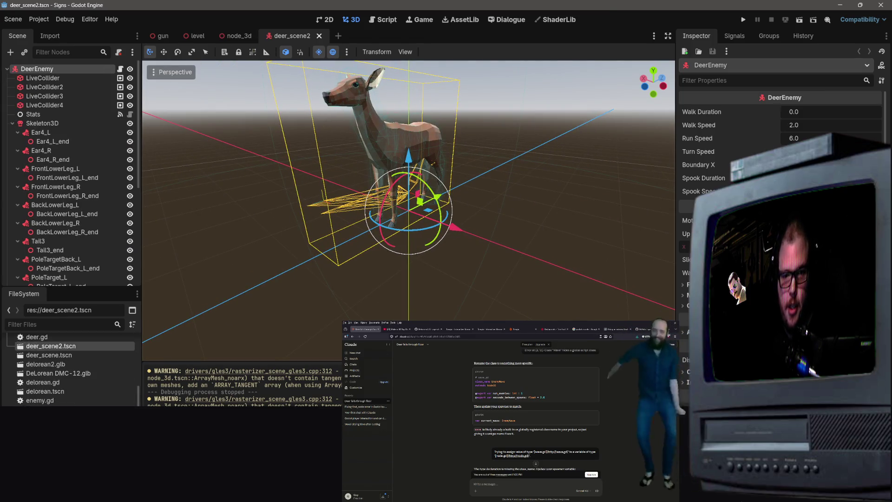
# Find deer_scene.tscn in the FileSystem dock and open it in its own tab.
pyautogui.click(47, 389)
pyautogui.scroll(-5, 70, 176)
pyautogui.scroll(-5, 60, 367)
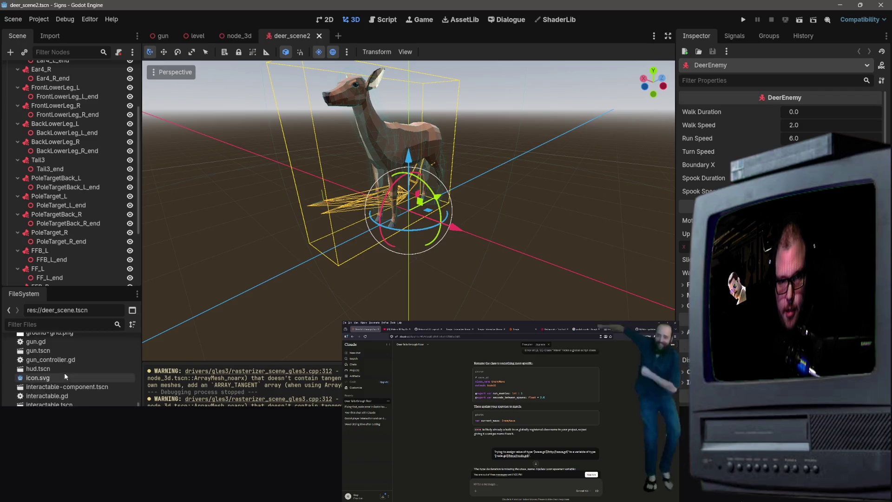
pyautogui.scroll(-5, 279, 185)
pyautogui.scroll(3, 51, 348)
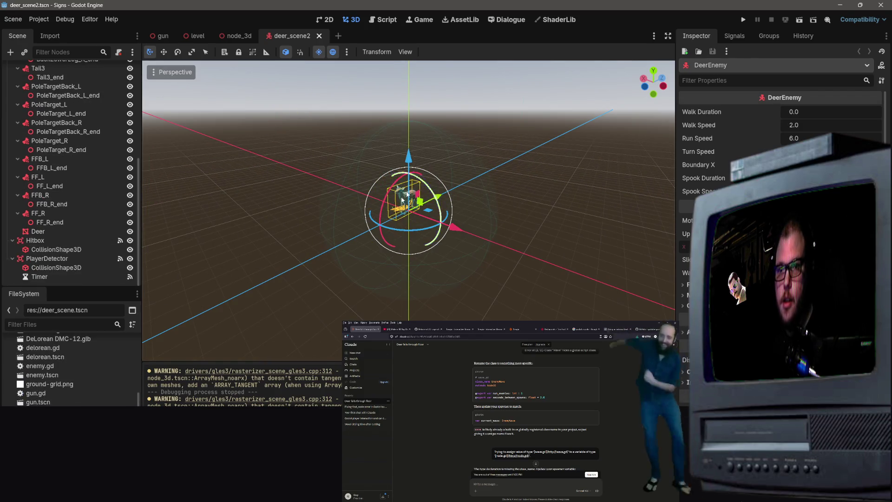
pyautogui.scroll(3, 51, 348)
pyautogui.scroll(5, 93, 216)
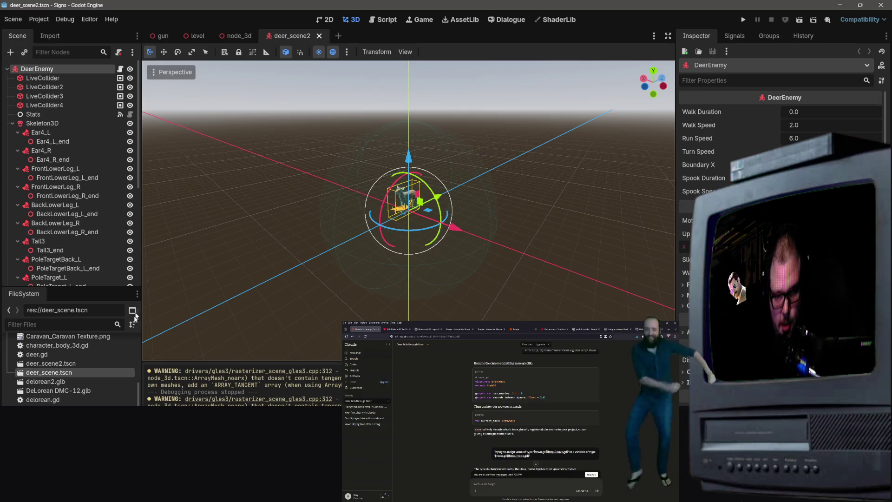
pyautogui.scroll(2, 93, 400)
pyautogui.scroll(2, 93, 397)
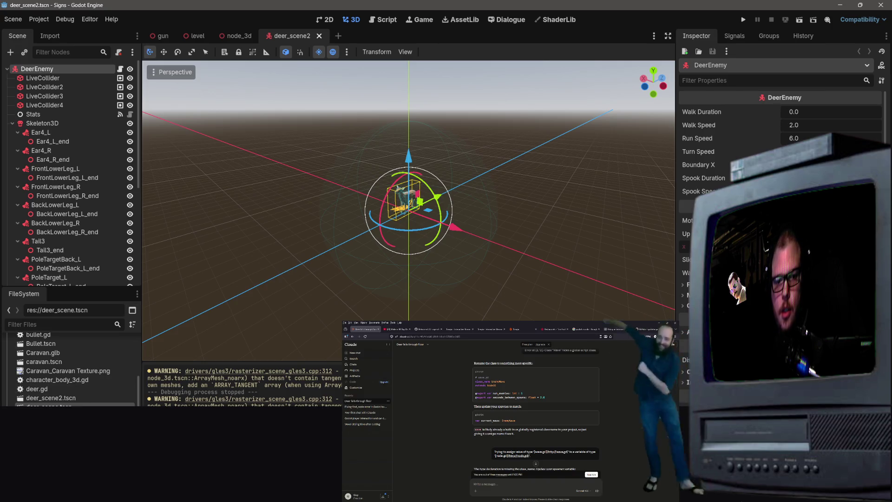
pyautogui.doubleClick(48, 405)
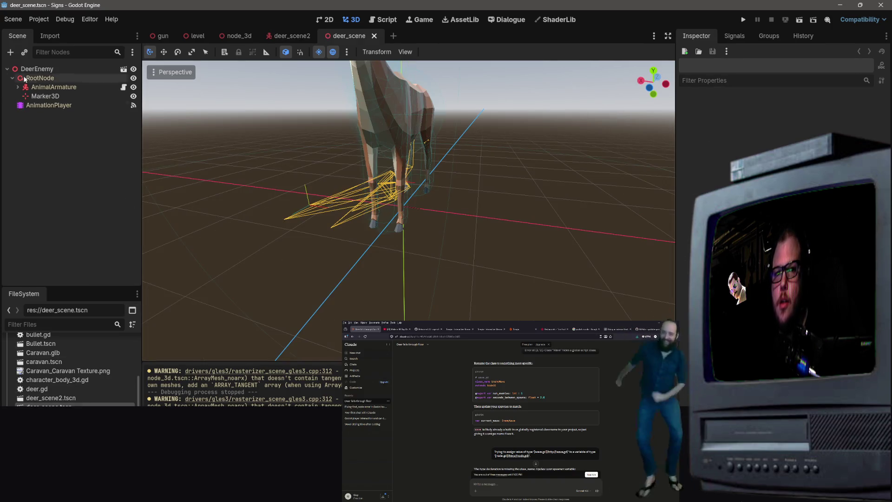
# Copy deer_scene's AnimationPlayer and paste it under deer_scene2's DeerEnemy root.
pyautogui.click(36, 105)
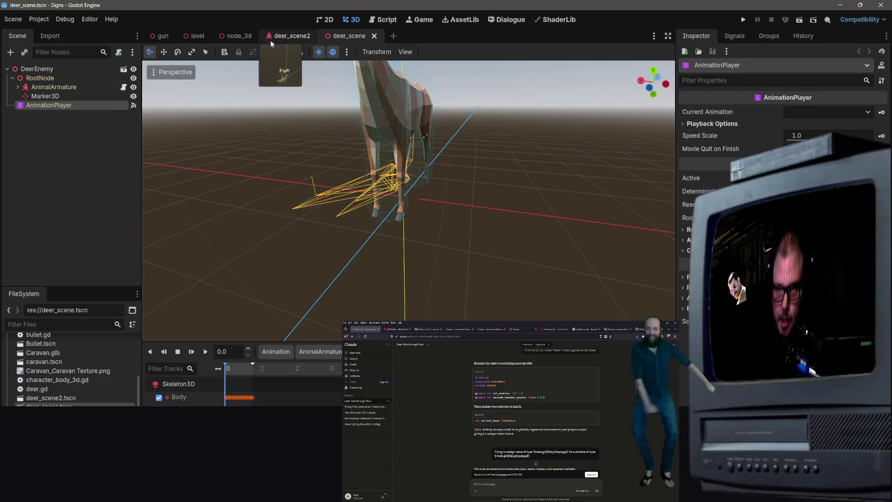
pyautogui.click(287, 35)
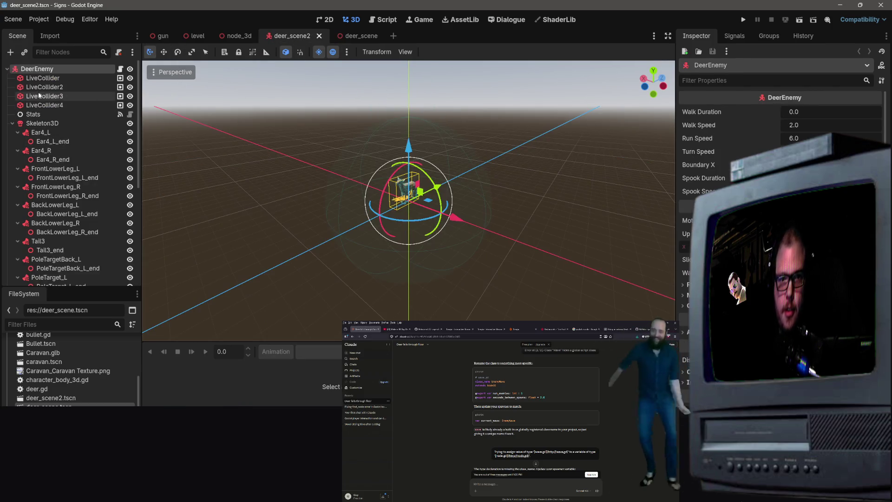
pyautogui.rightClick(43, 77)
pyautogui.click(37, 69)
pyautogui.rightClick(37, 69)
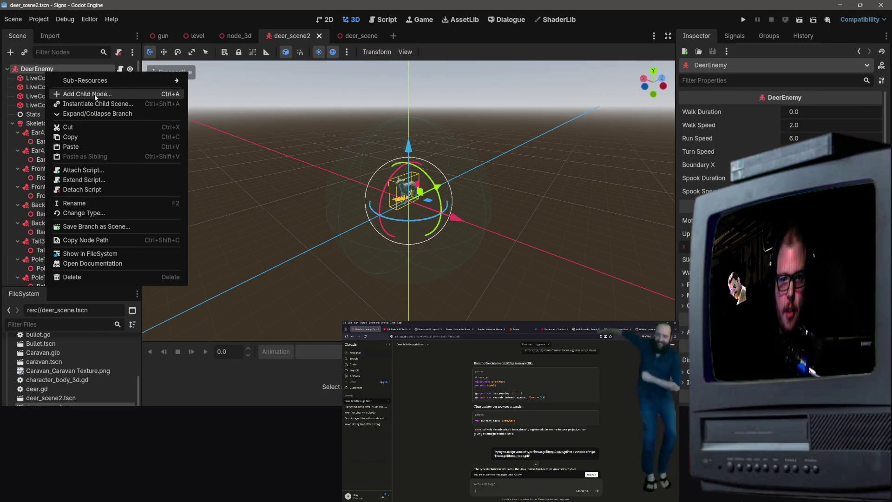
pyautogui.click(80, 146)
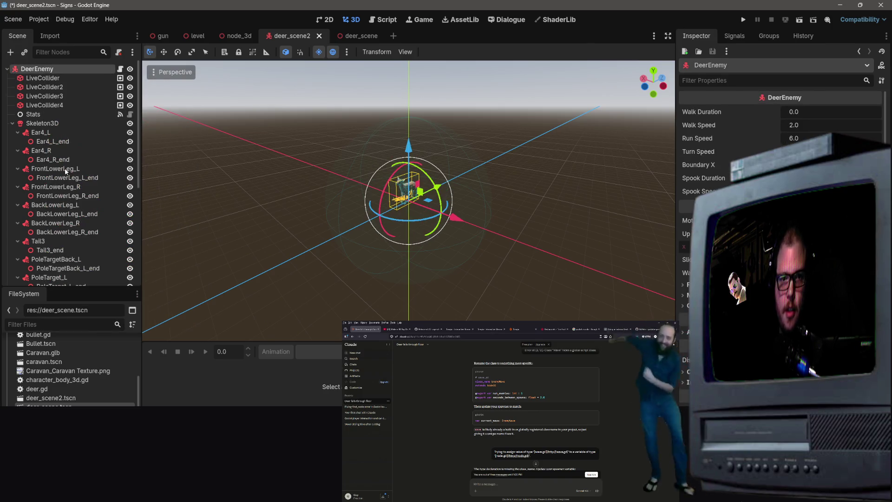
pyautogui.scroll(4, 82, 255)
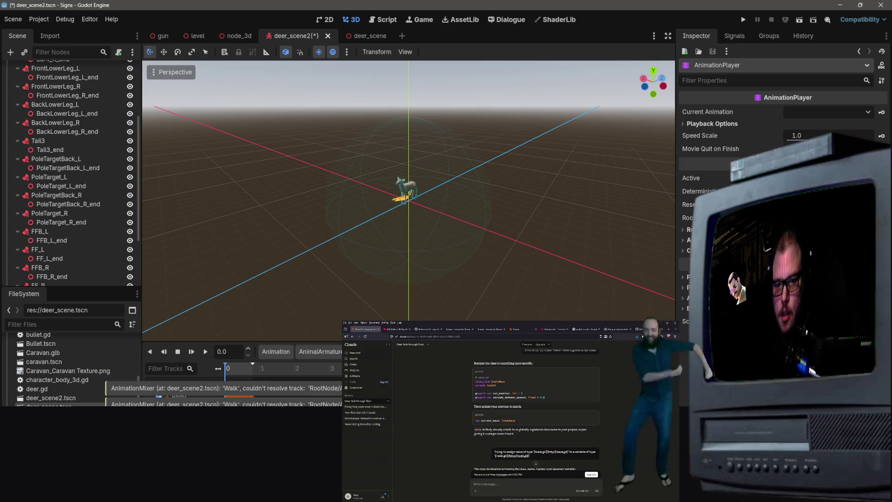
# Save deer_scene2 with its new AnimationPlayer and bring up the animation management options.
pyautogui.scroll(-4, 88, 274)
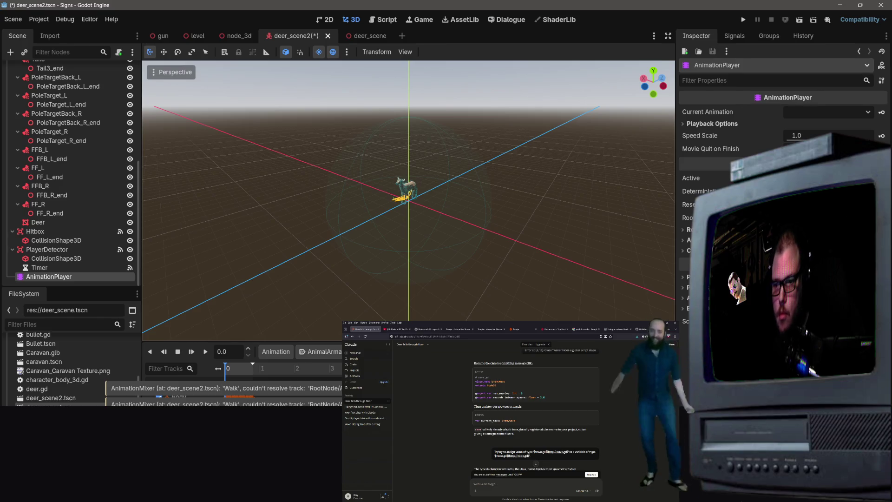
pyautogui.scroll(-2, 188, 386)
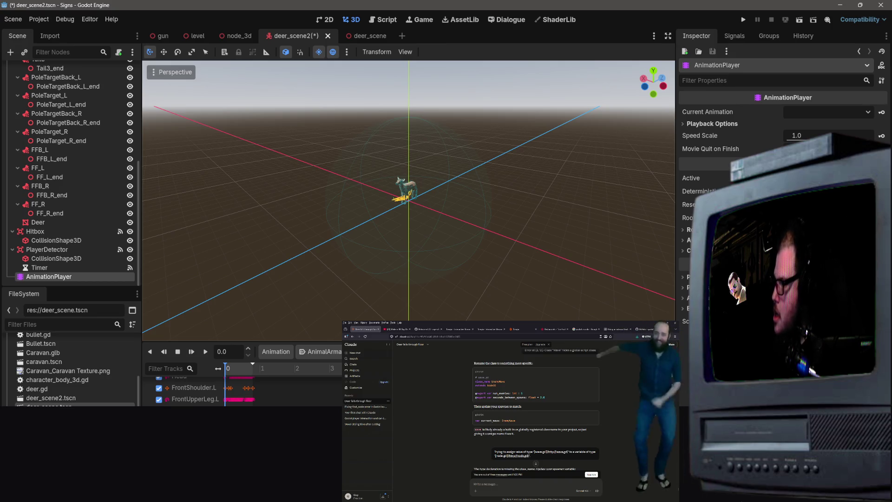
pyautogui.hotkey('ctrl', 's')
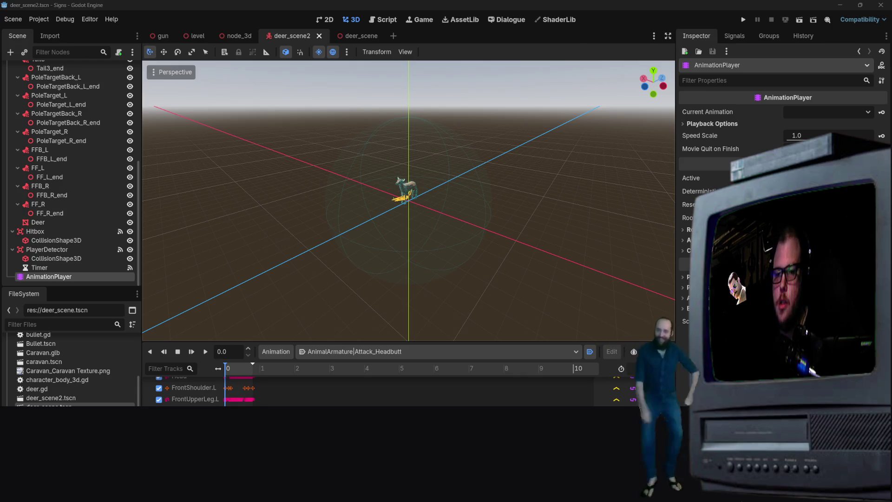
pyautogui.click(283, 352)
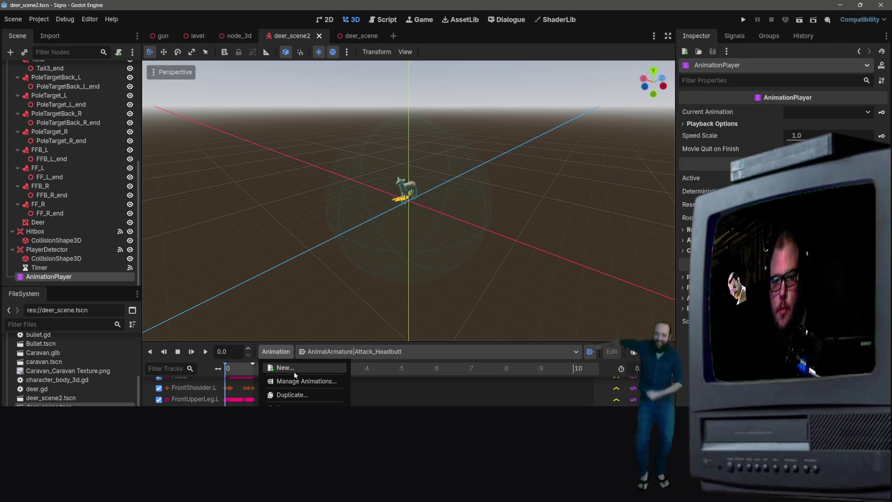
# Cancel the AnimationPlayer rename and dismiss its node actions menu without choosing.
pyautogui.doubleClick(43, 276)
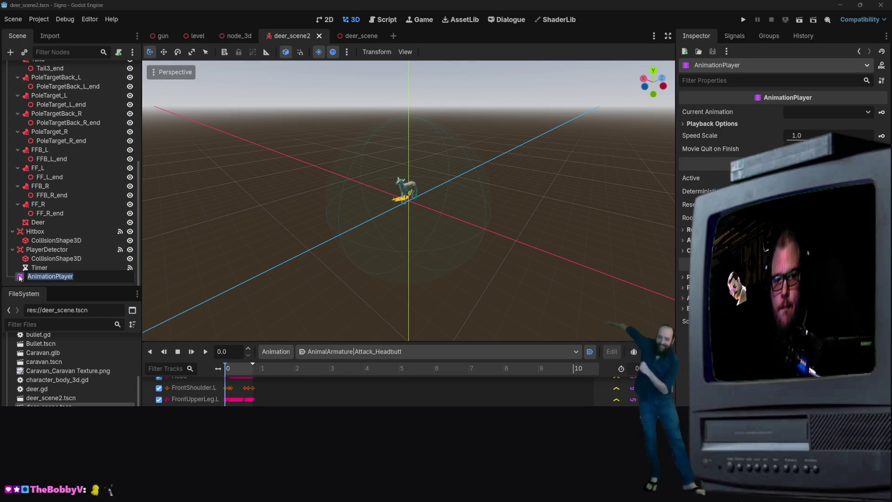
pyautogui.press('Escape')
pyautogui.rightClick(21, 277)
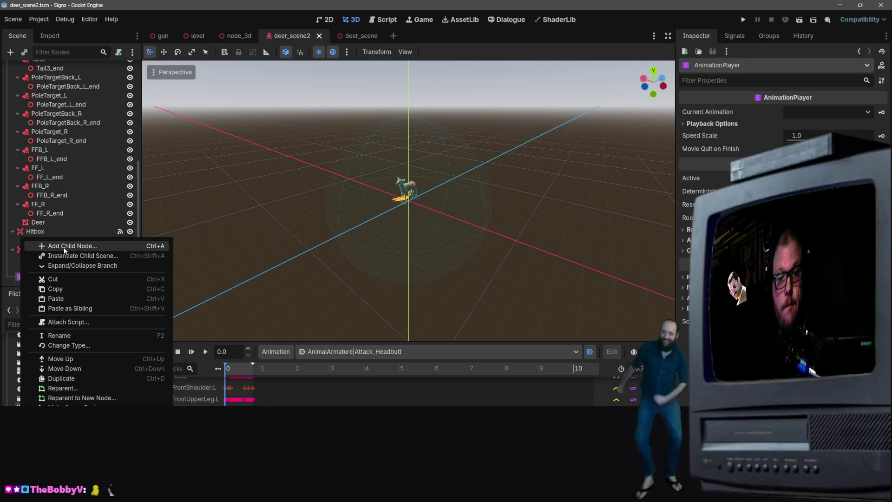
pyautogui.click(195, 210)
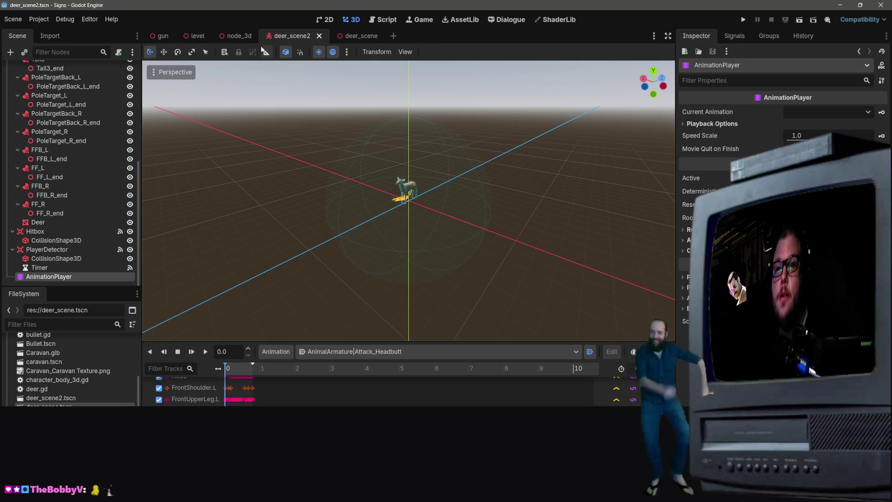
# In the original deer_scene, select AnimationPlayer and keep AnimalArmature|Attack_Headbutt as its animation.
pyautogui.click(351, 35)
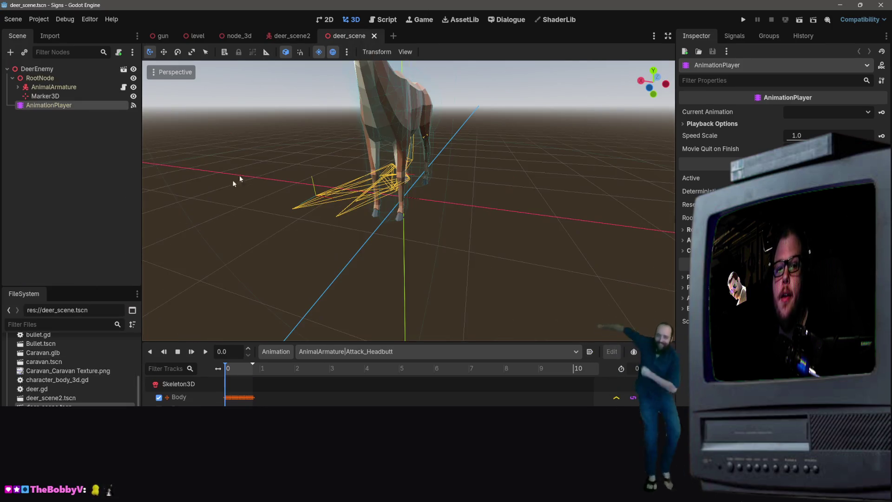
pyautogui.rightClick(25, 106)
pyautogui.click(294, 40)
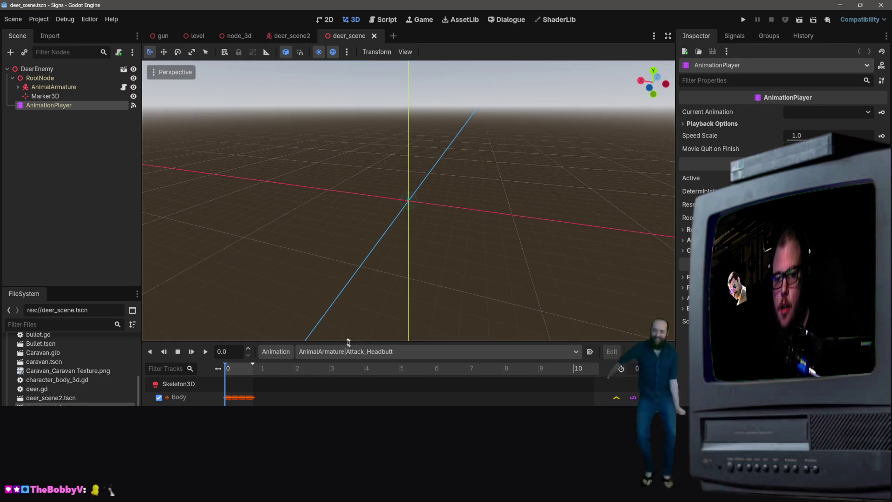
pyautogui.click(336, 352)
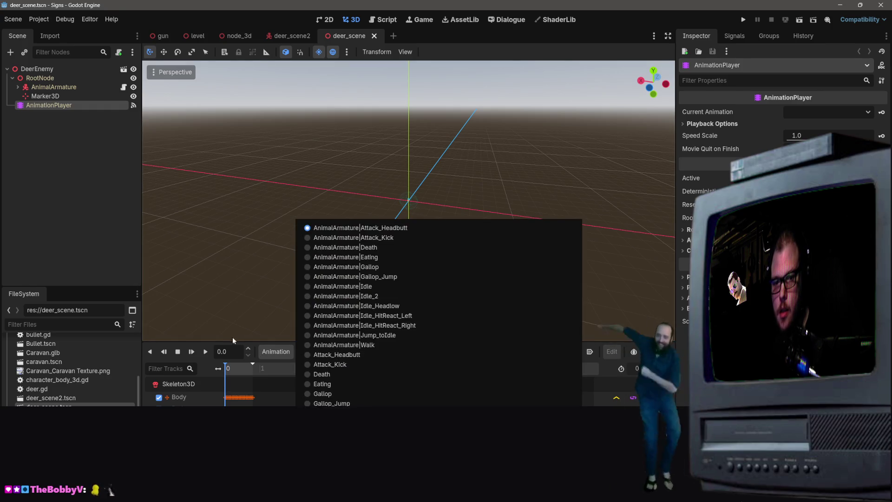
pyautogui.click(360, 228)
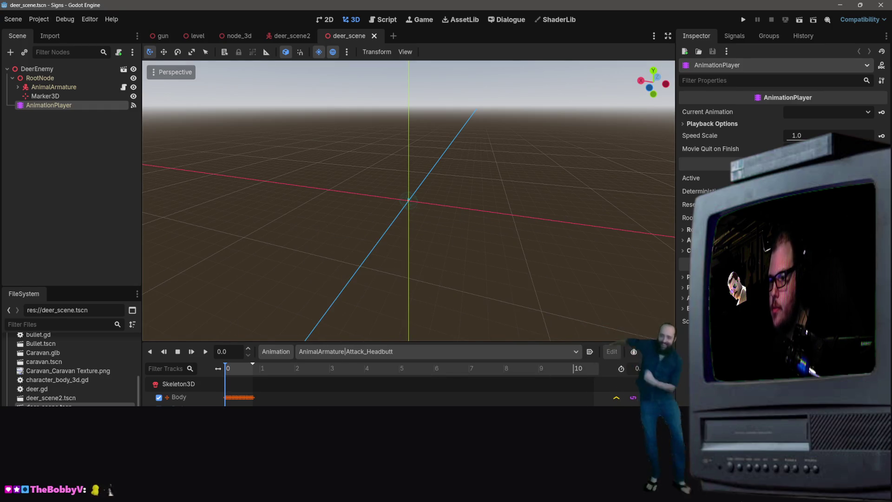
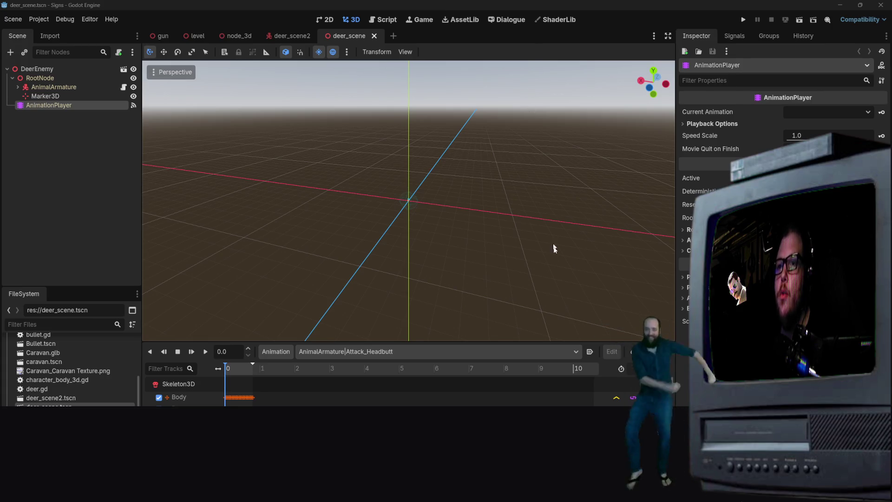
# Select the deer's Skeleton3D and load the Attack_Headbutt animation in the AnimationPlayer.
pyautogui.click(184, 386)
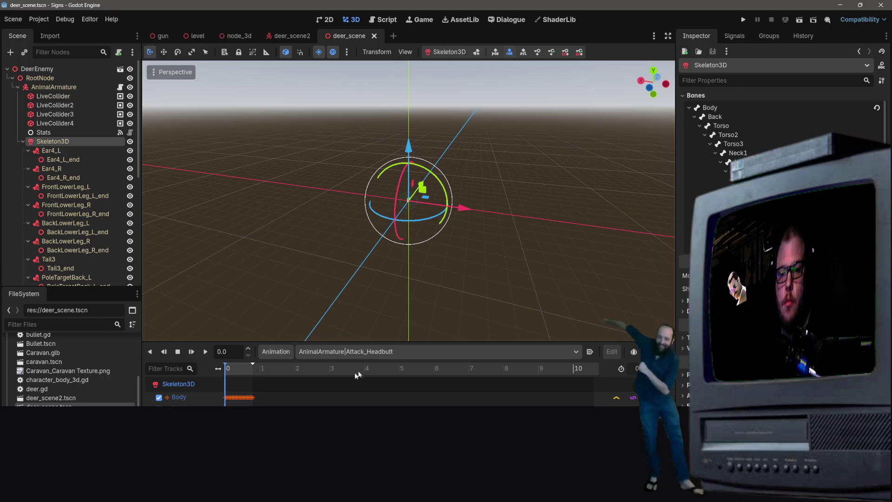
pyautogui.click(343, 351)
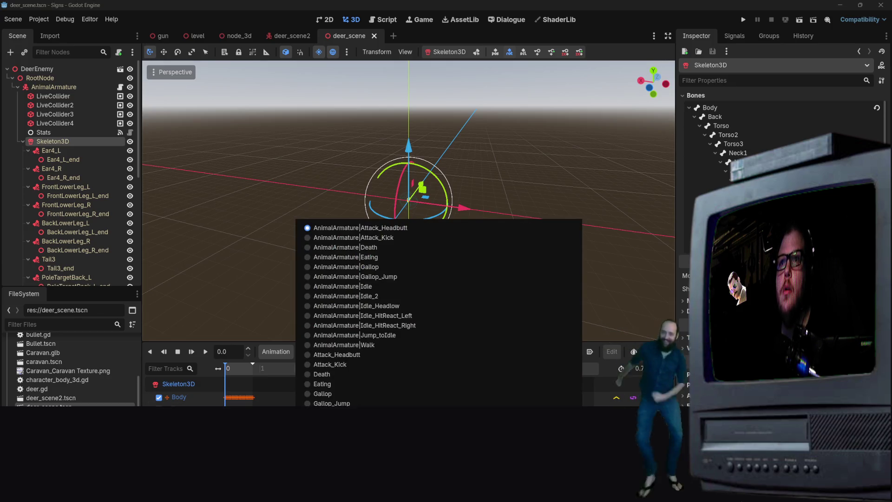
pyautogui.click(317, 354)
pyautogui.click(317, 354)
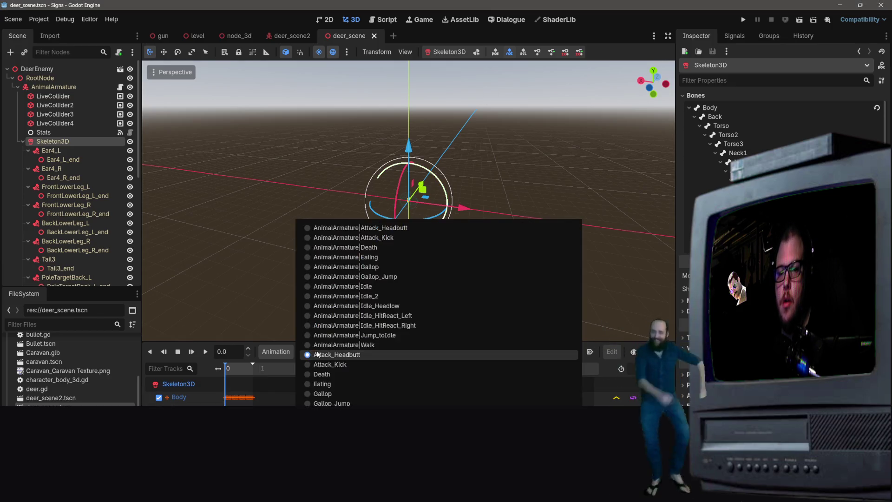
pyautogui.click(317, 354)
pyautogui.scroll(-5, 196, 388)
pyautogui.scroll(10, 196, 388)
pyautogui.scroll(-5, 54, 134)
pyautogui.scroll(5, 54, 135)
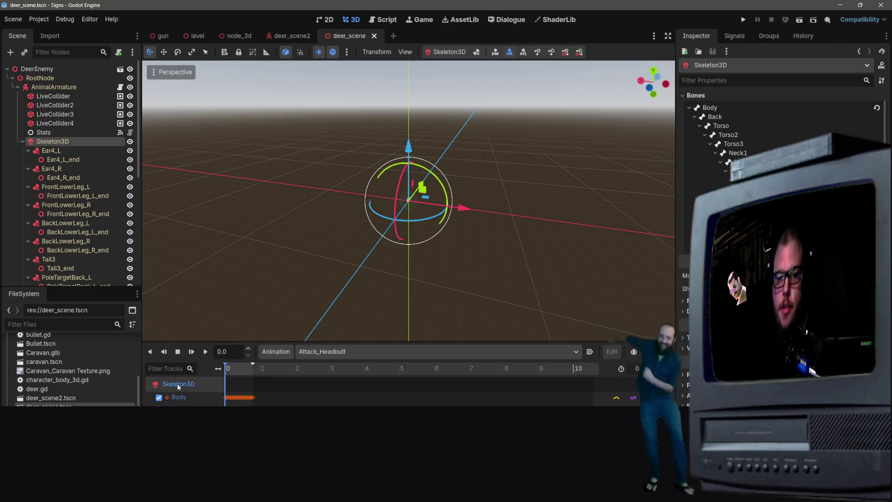
# Switch to the Death animation and play it on the skeleton, triggering the import warning.
pyautogui.click(63, 159)
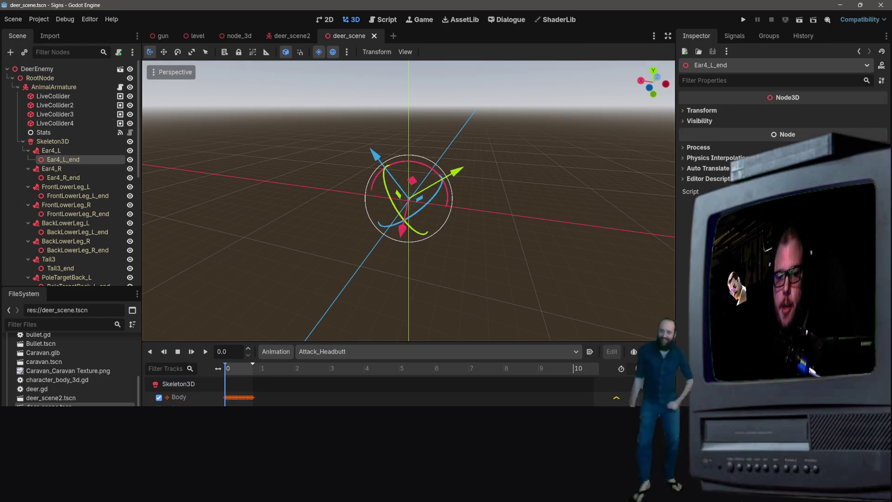
pyautogui.click(320, 351)
pyautogui.click(320, 379)
pyautogui.scroll(2, 469, 216)
pyautogui.scroll(10, 469, 217)
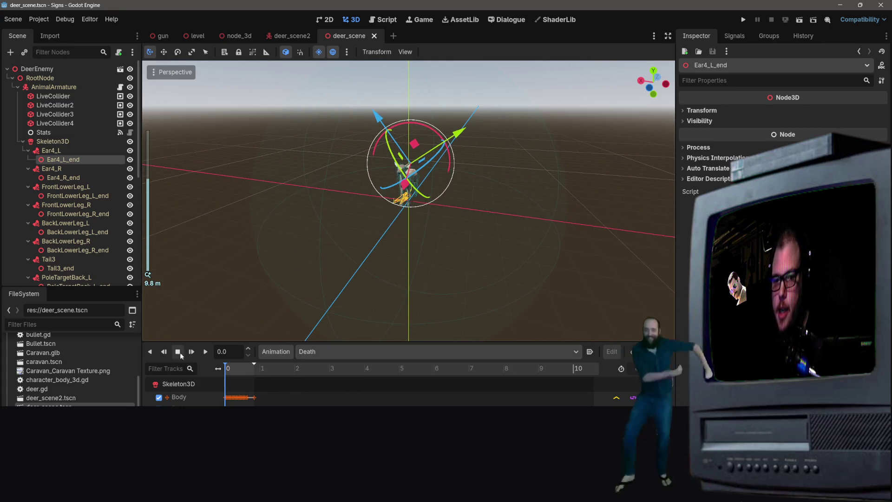
pyautogui.click(208, 353)
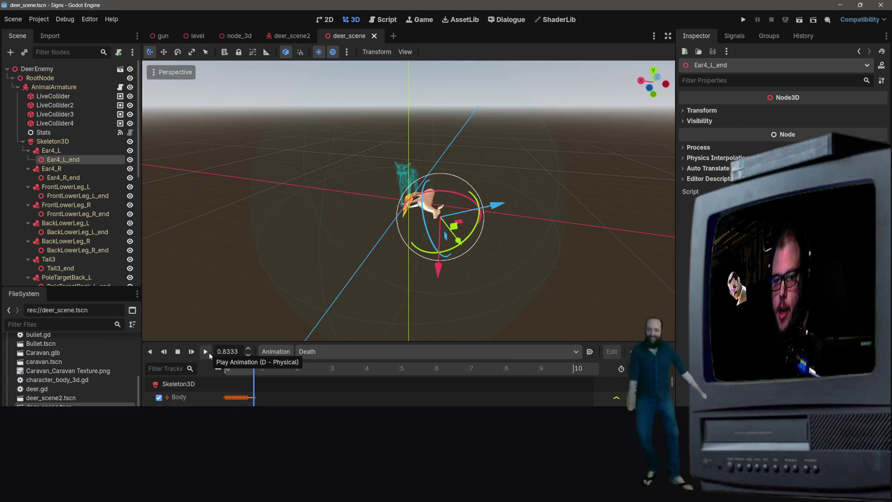
pyautogui.click(195, 384)
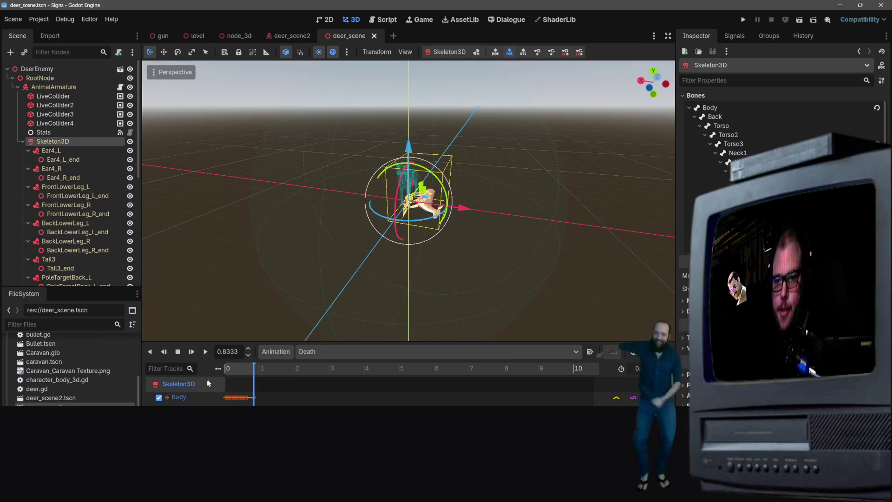
pyautogui.click(205, 352)
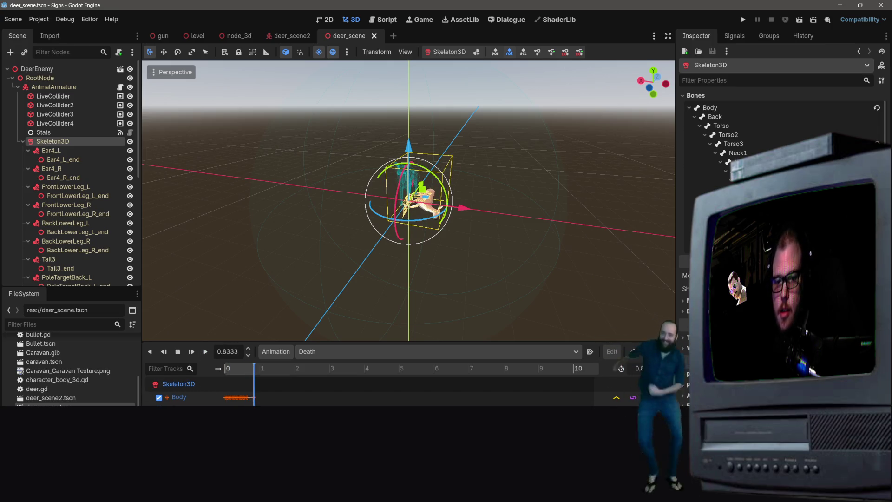
pyautogui.press('k')
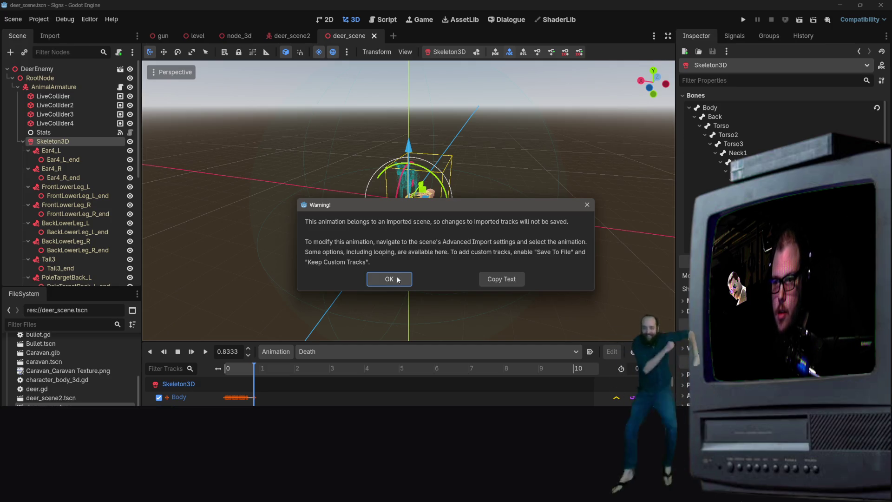
# Dismiss the import warning, then play the Idle_Headlow animation on the deer.
pyautogui.click(395, 280)
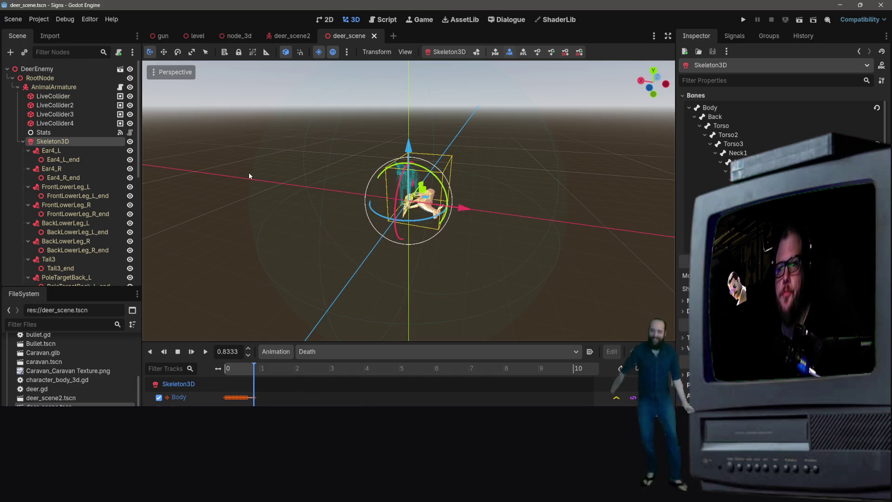
pyautogui.moveTo(304, 335)
pyautogui.mouseDown()
pyautogui.moveTo(339, 302)
pyautogui.moveTo(325, 288)
pyautogui.moveTo(344, 232)
pyautogui.moveTo(320, 316)
pyautogui.mouseUp()
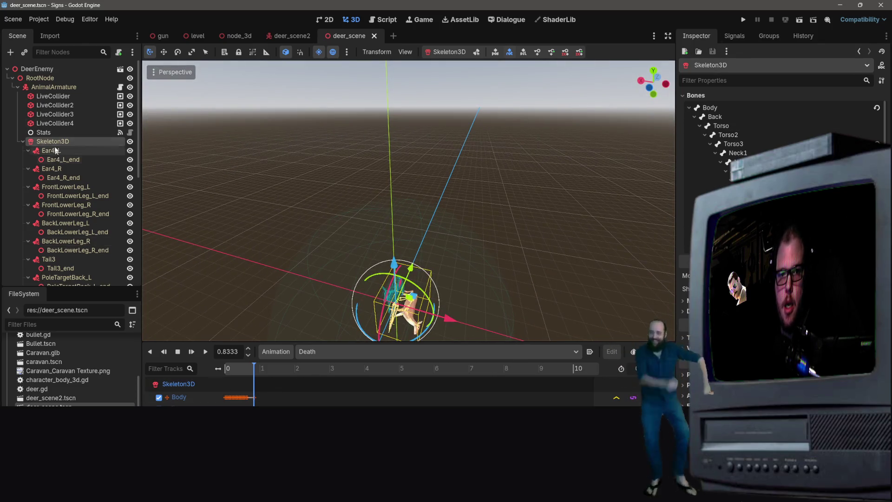
pyautogui.scroll(-5, 65, 186)
pyautogui.click(418, 351)
pyautogui.click(320, 392)
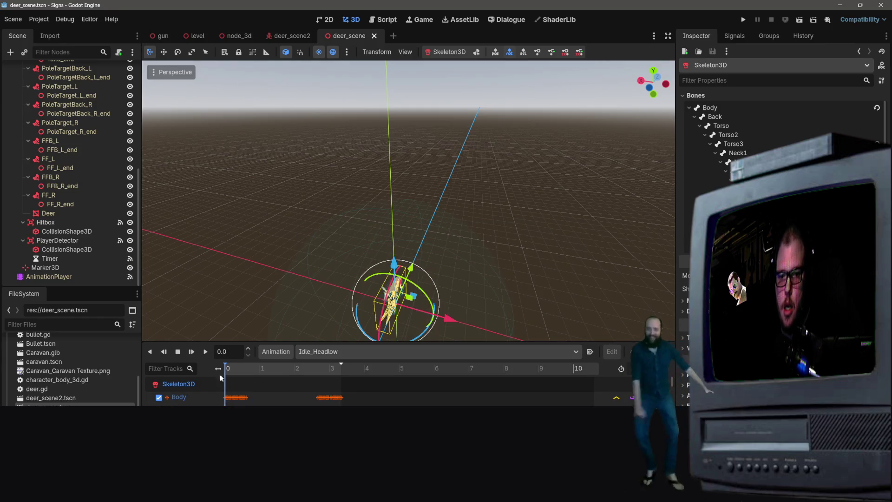
pyautogui.click(205, 351)
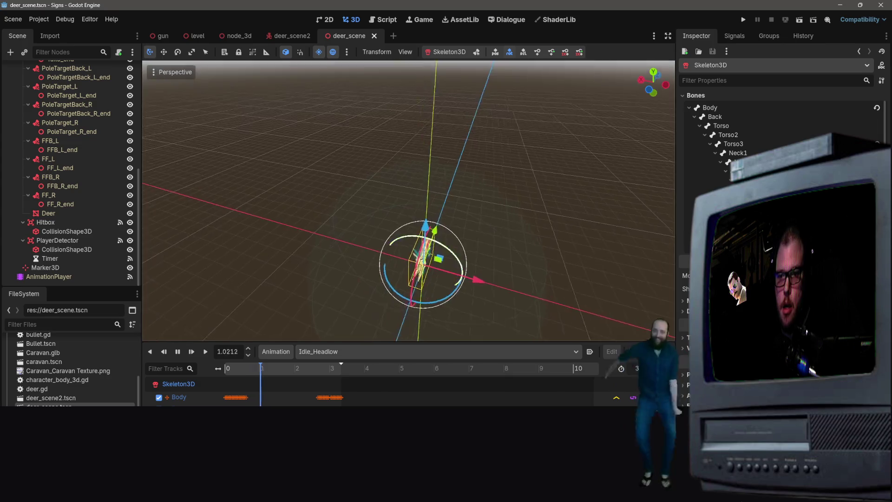
# Close the add-node dialog unused and bring up node_3d.tscn in Visual Studio Code.
pyautogui.hotkey('ctrl', 'a')
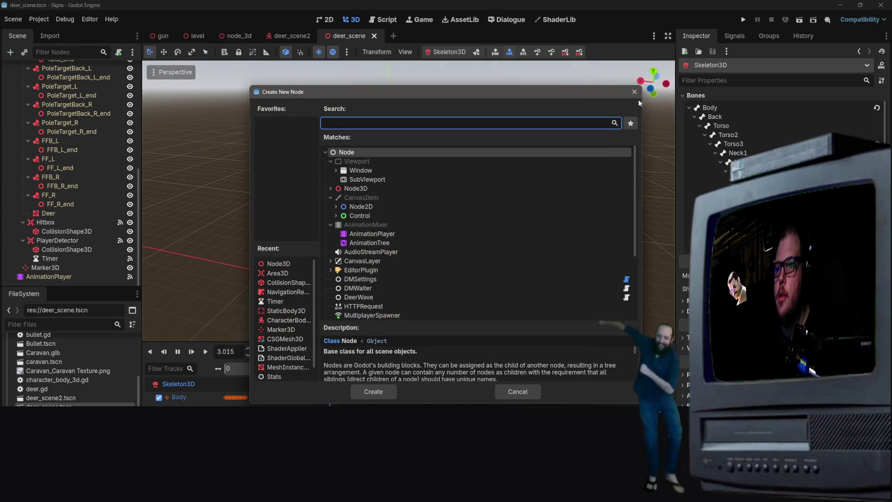
pyautogui.click(634, 92)
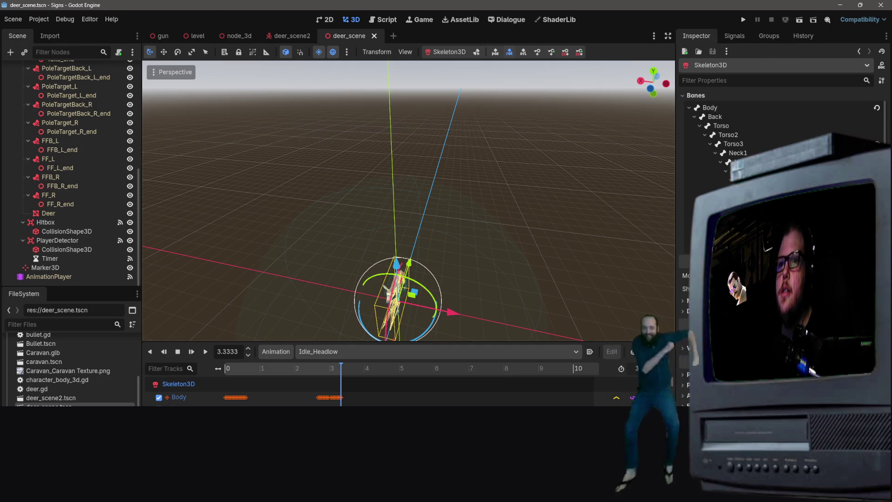
pyautogui.hotkey('alt', 'Tab')
pyautogui.click(420, 23)
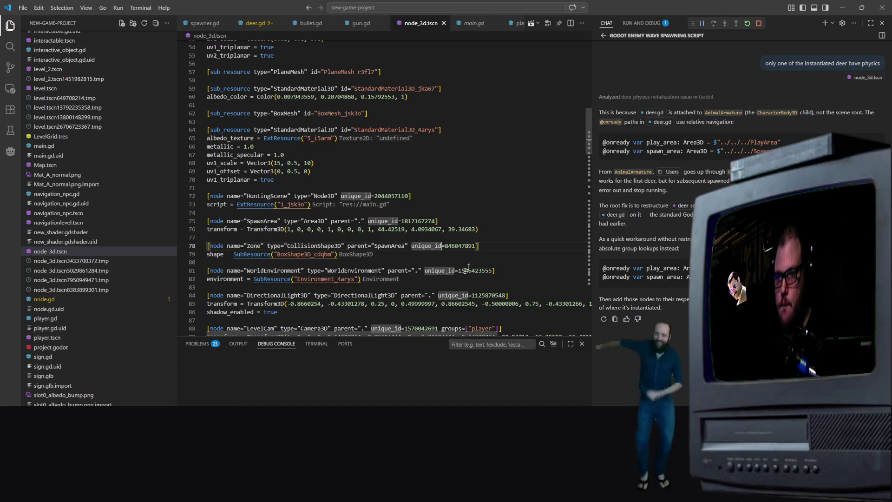
# Start debugging, select the RootNode/AnimalArmature/Stats path on spawner.gd line 41, and return to Godot.
pyautogui.hotkey('alt', 'Tab')
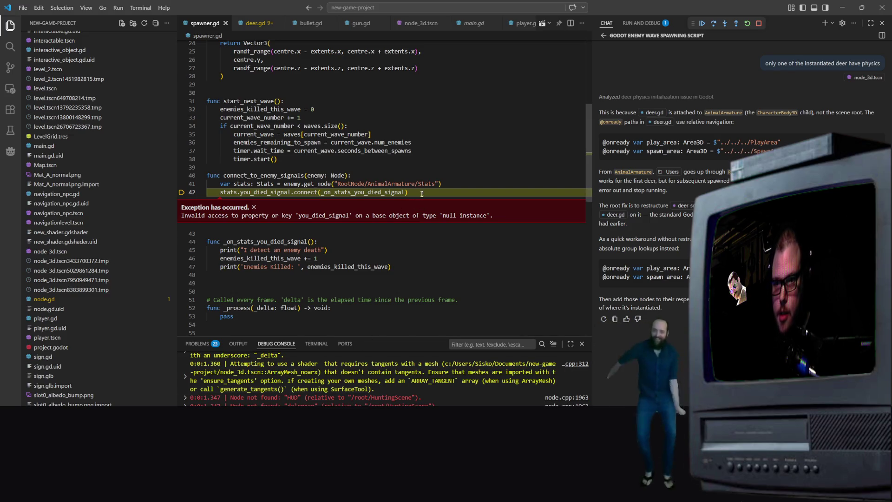
pyautogui.click(351, 184)
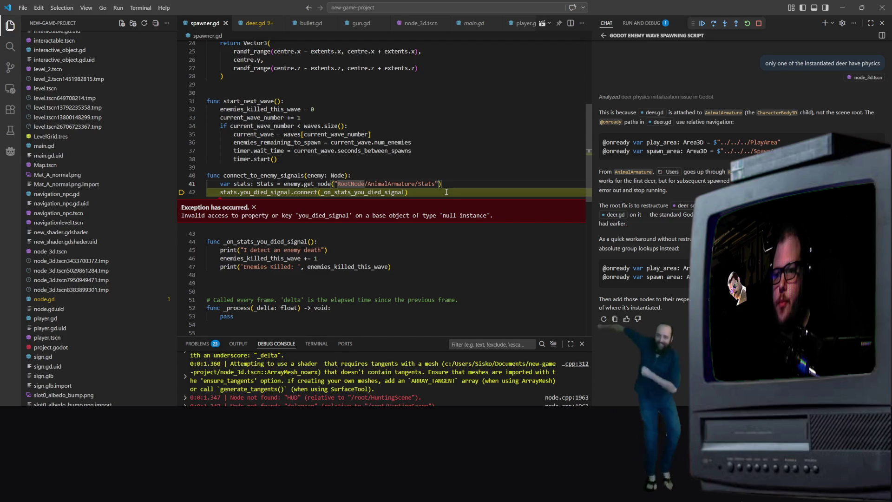
pyautogui.moveTo(436, 184); pyautogui.dragTo(338, 184)
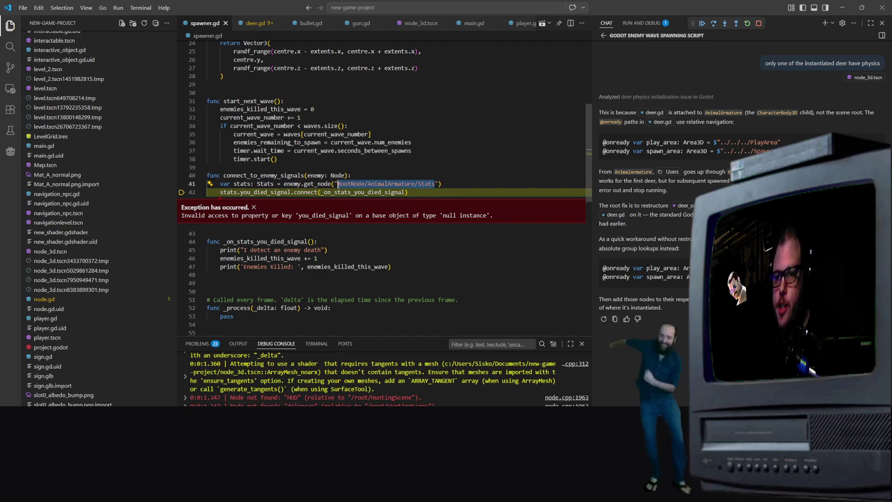
pyautogui.scroll(8, 143, 94)
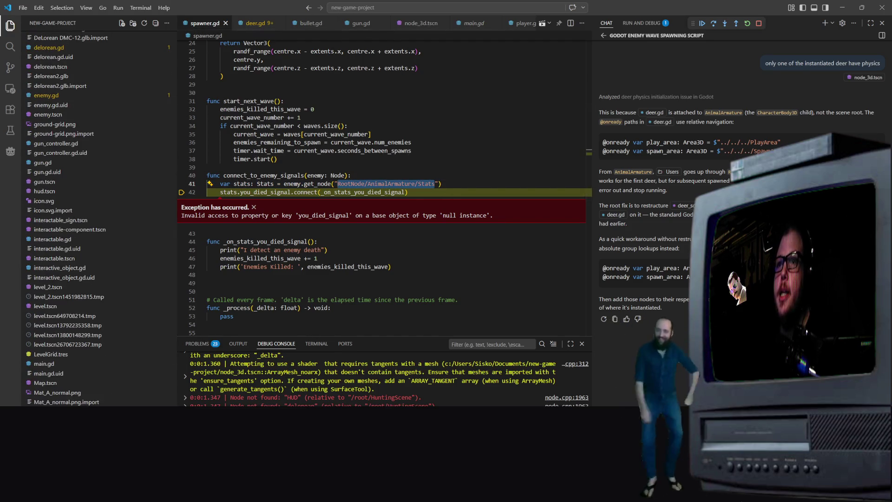
pyautogui.hotkey('alt', 'Tab')
pyautogui.scroll(5, 74, 182)
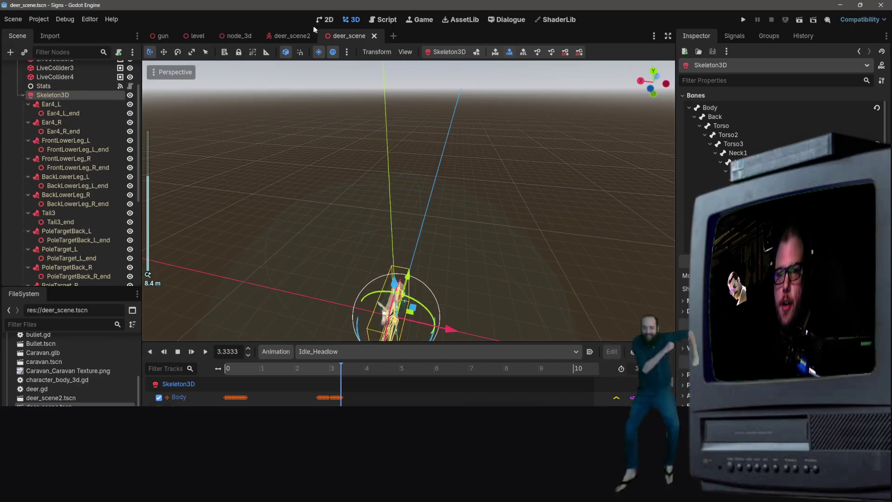
# Run the Signs game with F5, then close its game window.
pyautogui.scroll(3, 74, 181)
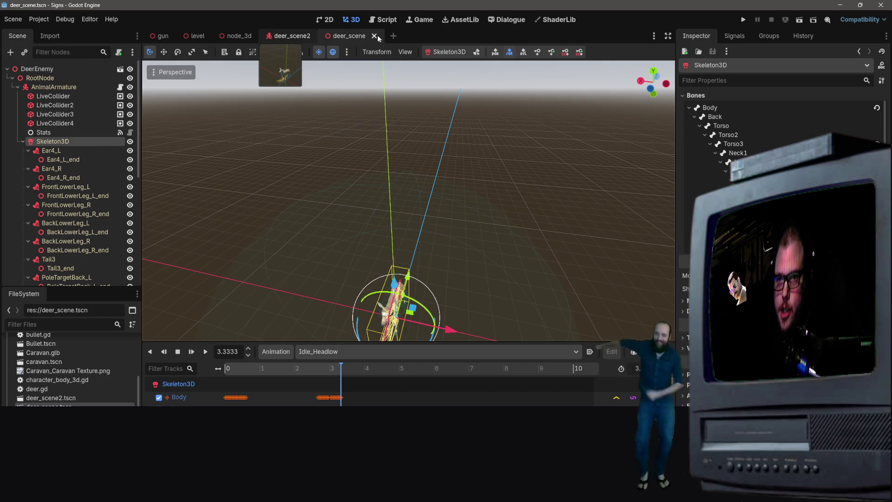
pyautogui.press('F5')
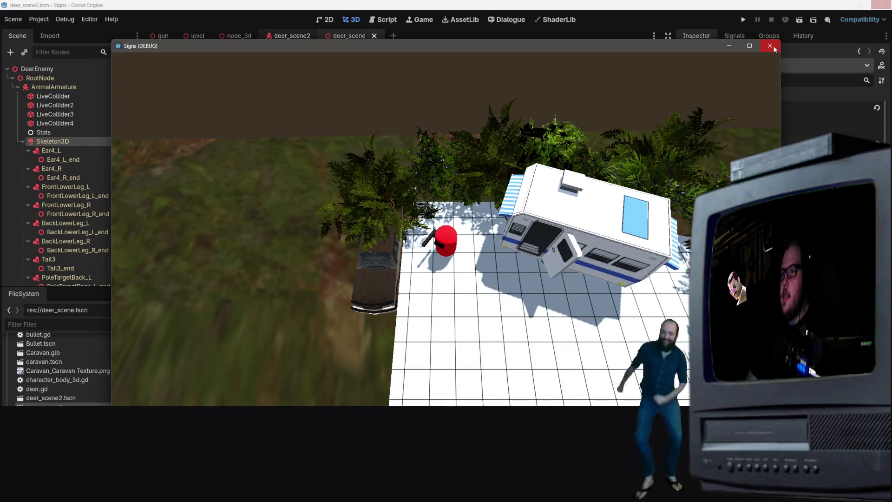
pyautogui.click(770, 46)
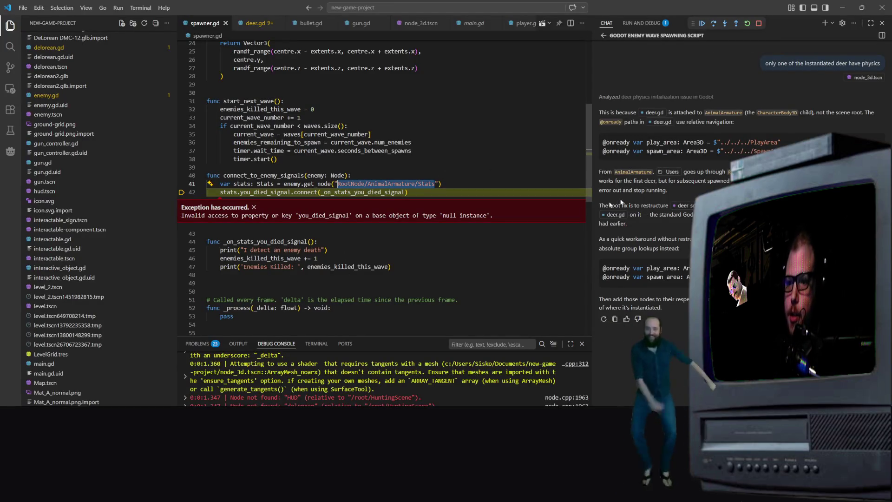
# Stop the debug session, reselect the Stats node path on line 41, and return to Godot.
pyautogui.click(759, 24)
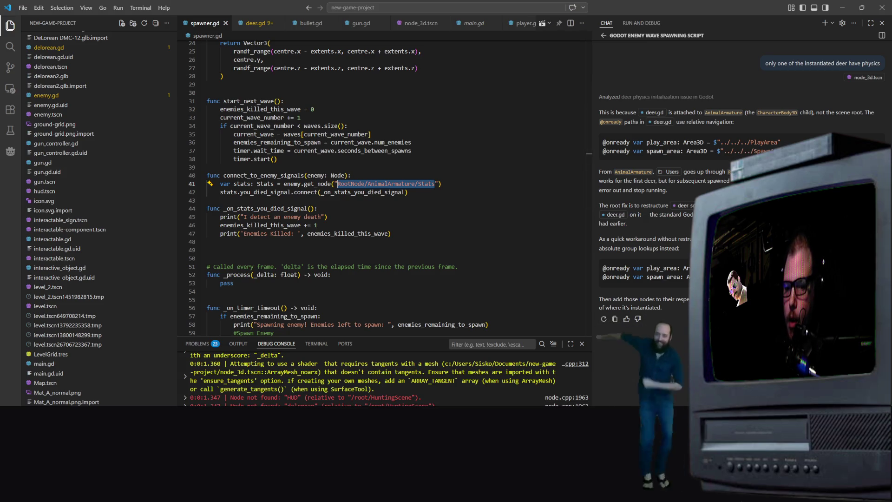
pyautogui.scroll(2, 386, 379)
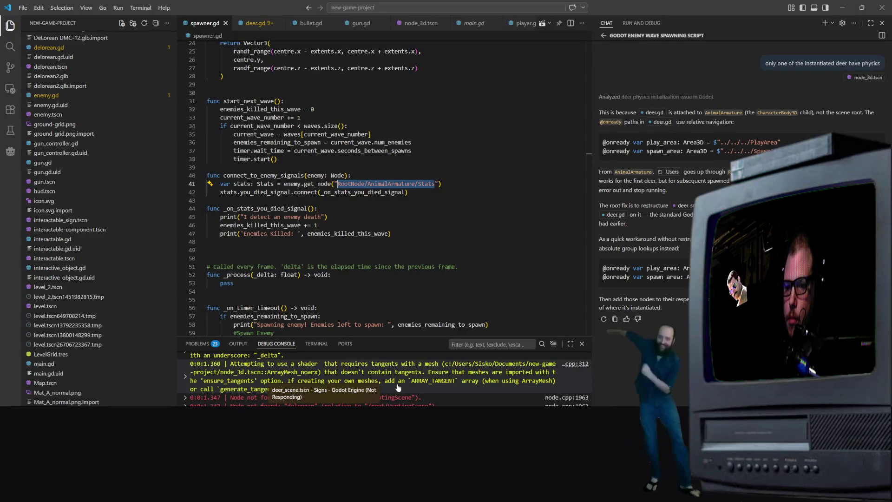
pyautogui.scroll(-2, 386, 377)
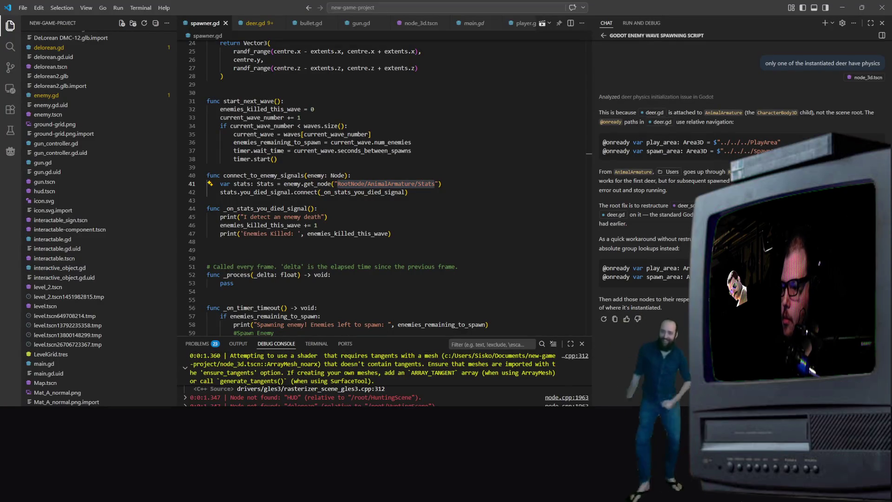
pyautogui.moveTo(434, 183); pyautogui.dragTo(337, 184)
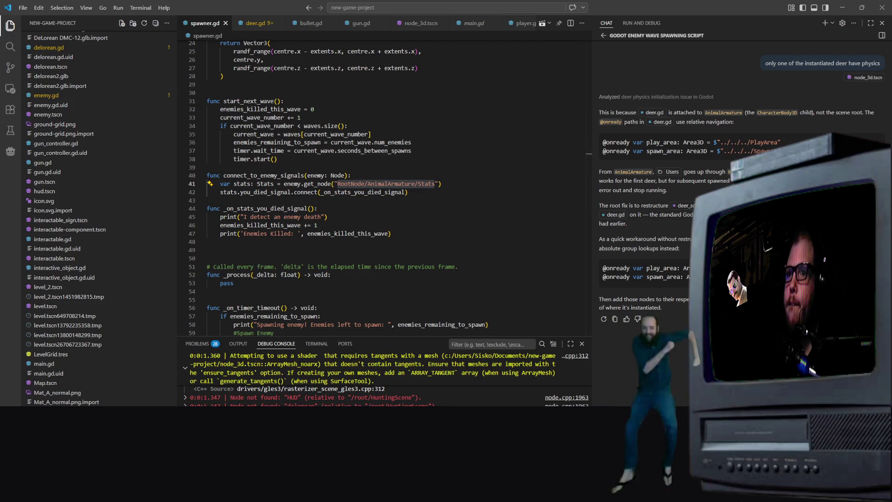
pyautogui.hotkey('alt', 'Tab')
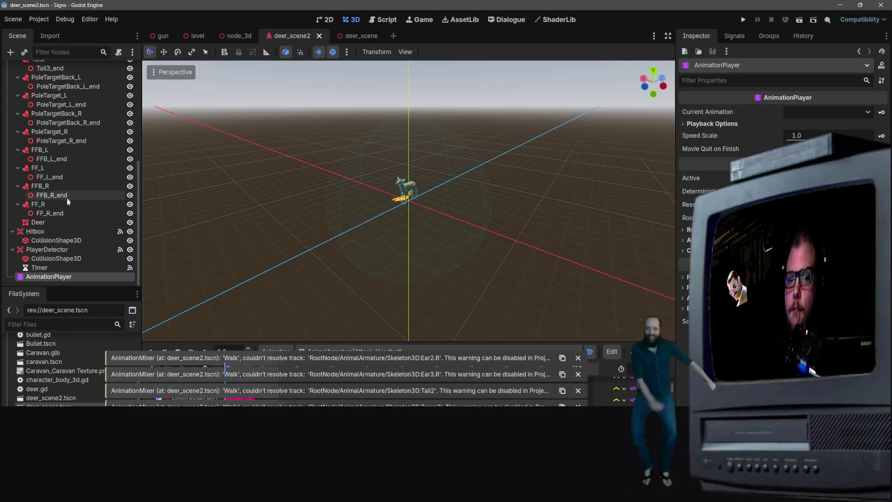
# Dismiss the Ear2.R warning, check the animation list without changing it, and go to spawner.gd.
pyautogui.click(578, 357)
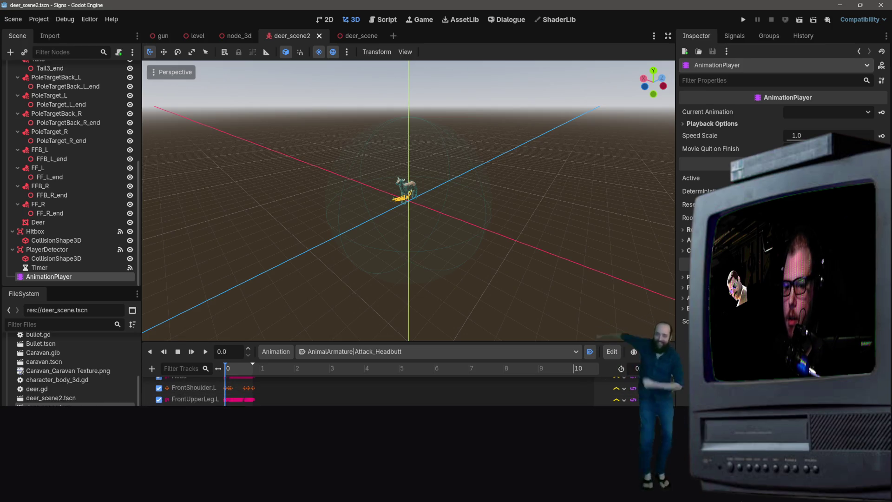
pyautogui.scroll(3, 195, 403)
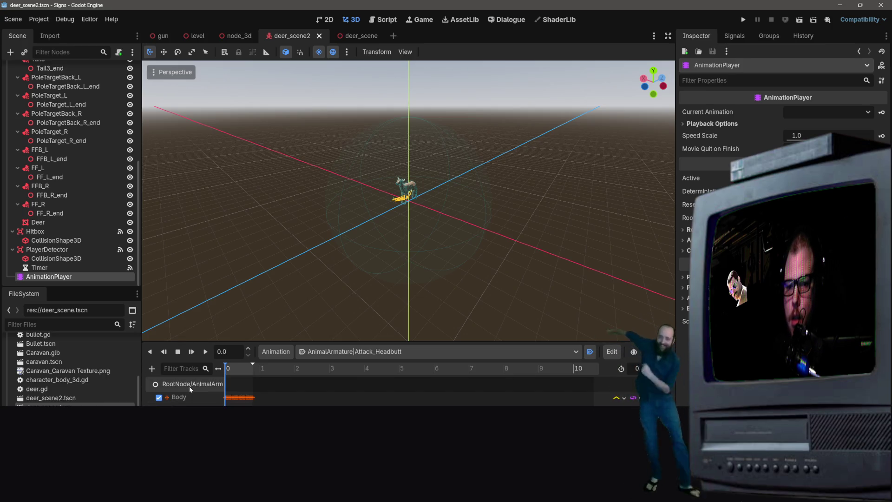
pyautogui.click(188, 386)
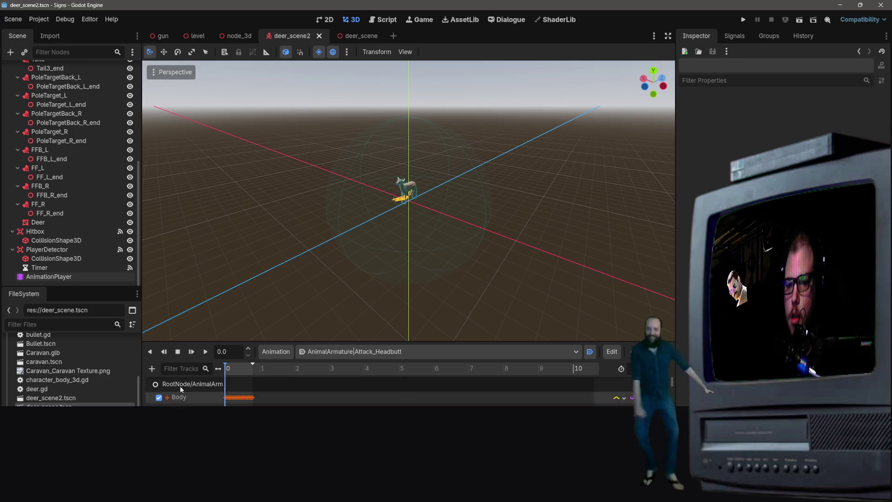
pyautogui.click(369, 353)
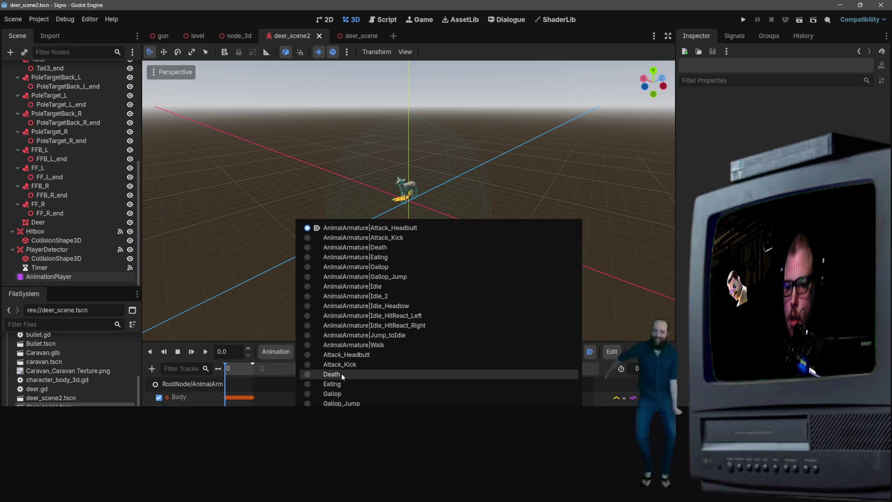
pyautogui.press('Escape')
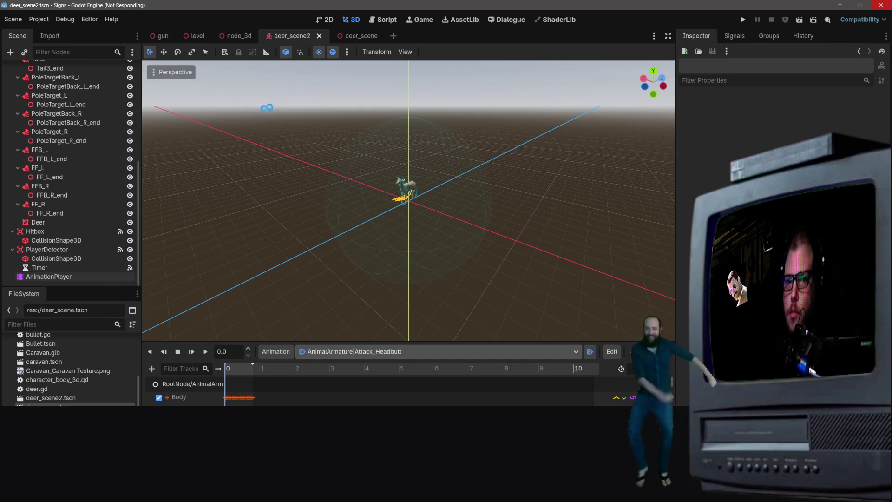
pyautogui.hotkey('alt', 'Tab')
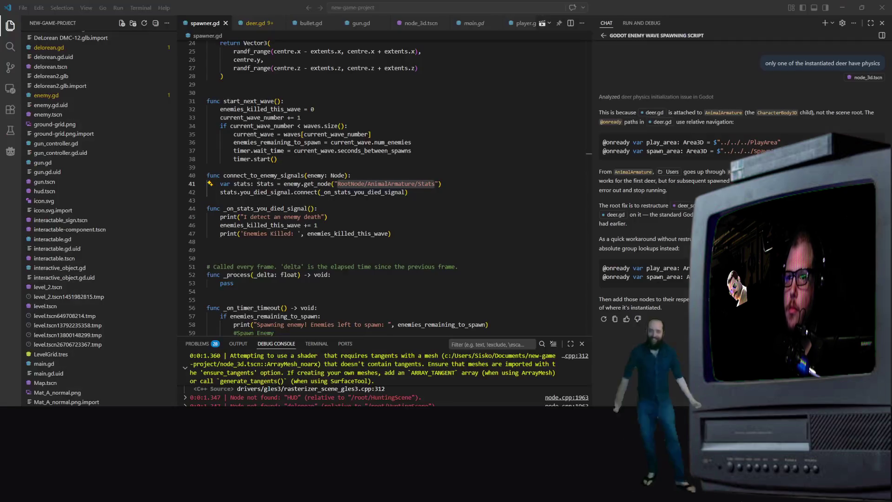
# Jump to _on_stats_you_died_signal, then back in Godot dismiss the Ear2.R and Ear3.R warnings.
pyautogui.click(372, 208)
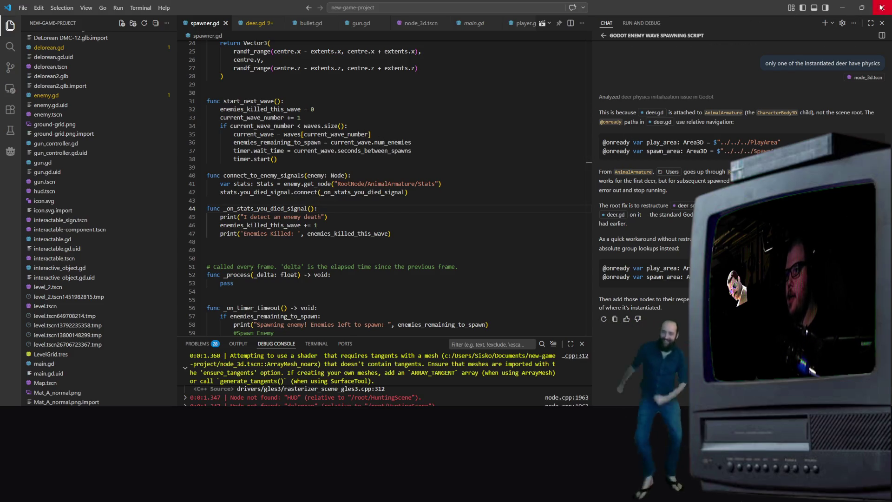
pyautogui.hotkey('alt', 'Tab')
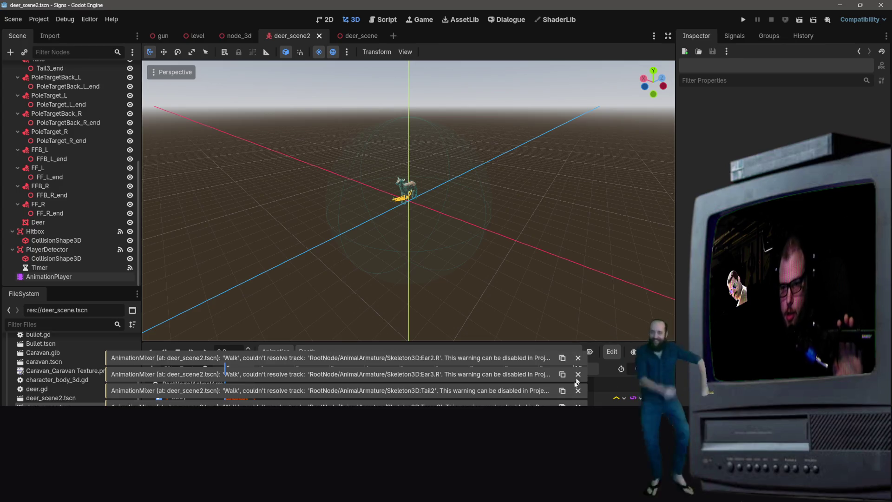
pyautogui.click(578, 358)
pyautogui.click(579, 373)
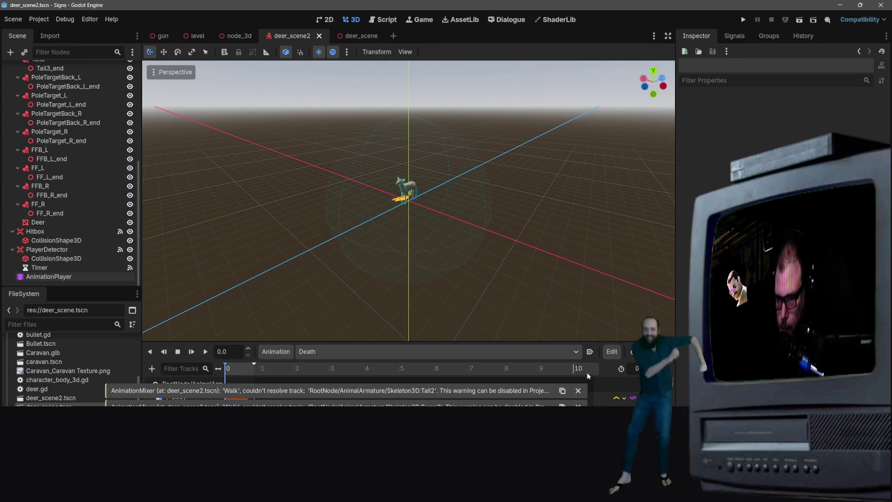
# Dismiss the Tail2 and Torso warnings and close the animation Edit menu unused.
pyautogui.click(578, 390)
pyautogui.click(578, 405)
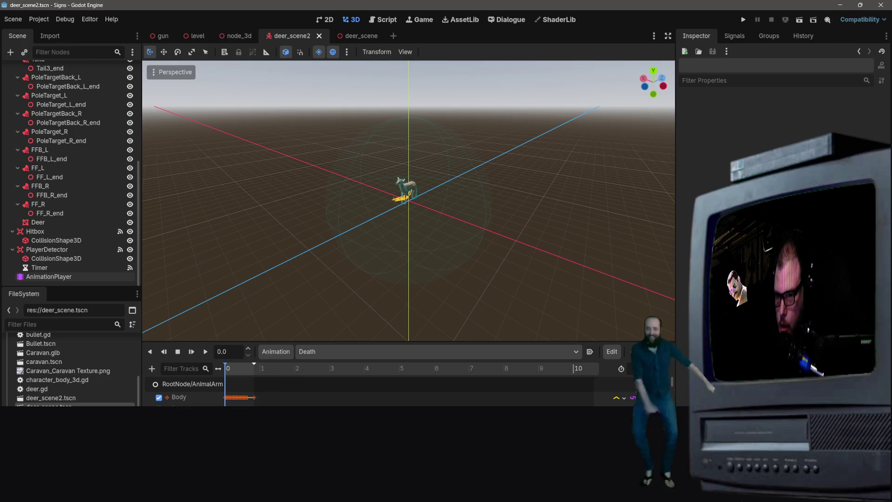
pyautogui.click(616, 352)
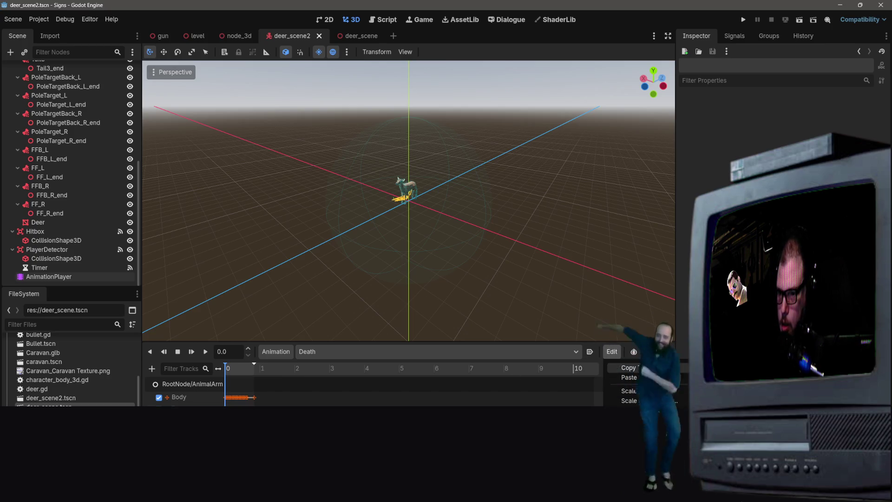
pyautogui.click(175, 398)
pyautogui.scroll(-5, 174, 398)
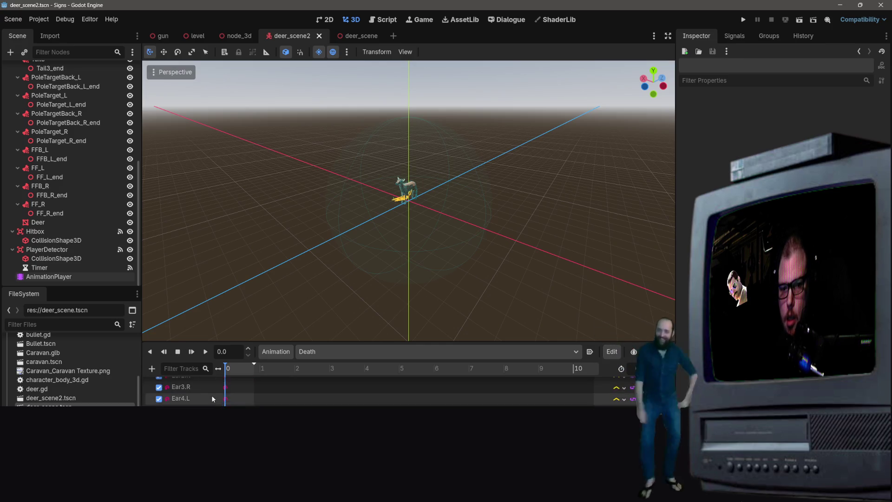
pyautogui.scroll(-5, 206, 390)
pyautogui.scroll(10, 105, 213)
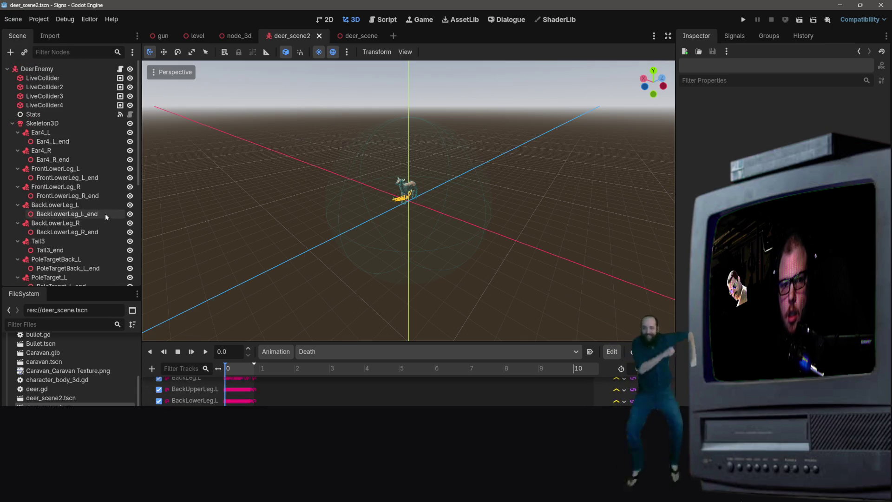
# Show the Skeleton3D bone list, inspect the Stats node, and preview the Death animation.
pyautogui.click(48, 126)
pyautogui.scroll(10, 232, 390)
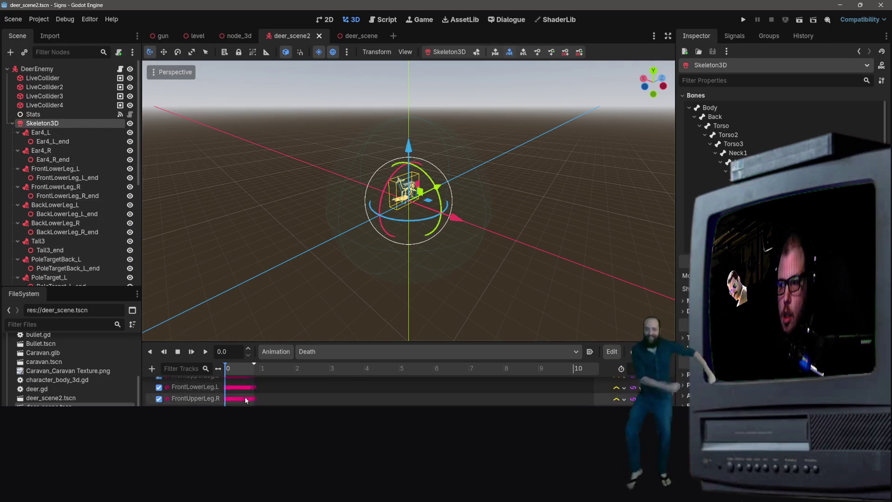
pyautogui.moveTo(42, 123)
pyautogui.mouseDown()
pyautogui.moveTo(60, 232)
pyautogui.moveTo(194, 384)
pyautogui.mouseUp()
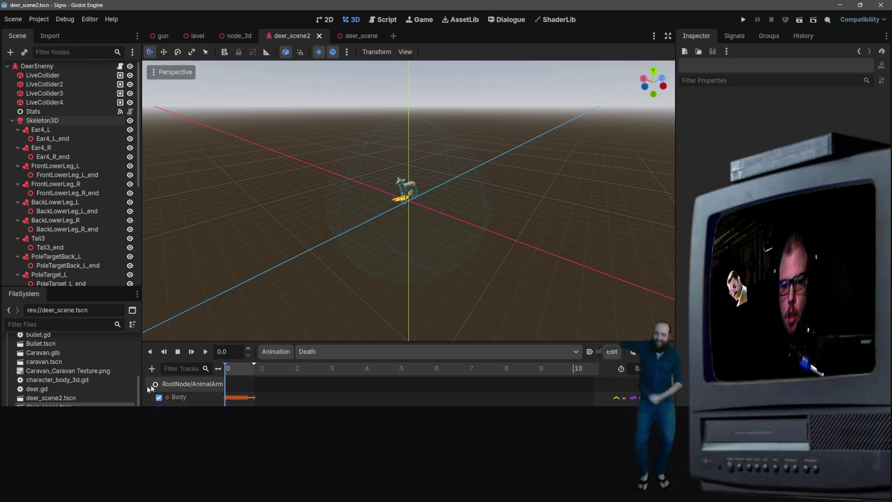
pyautogui.scroll(-2, 196, 385)
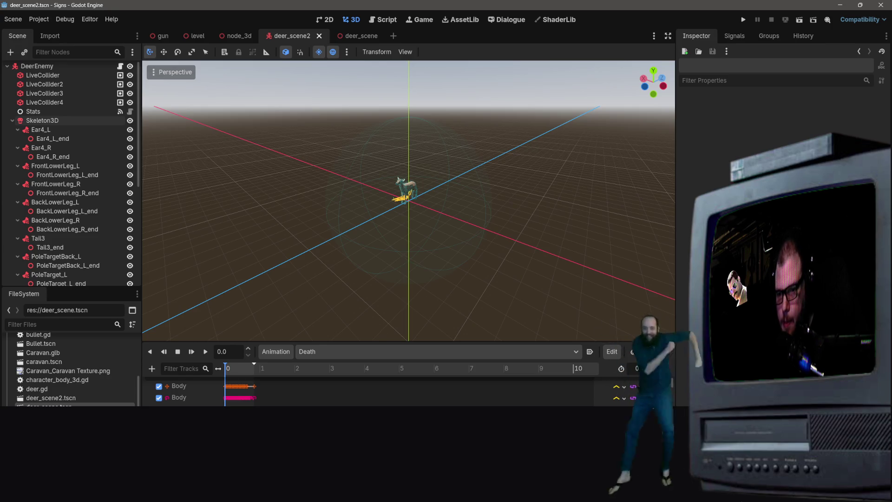
pyautogui.scroll(1, 372, 390)
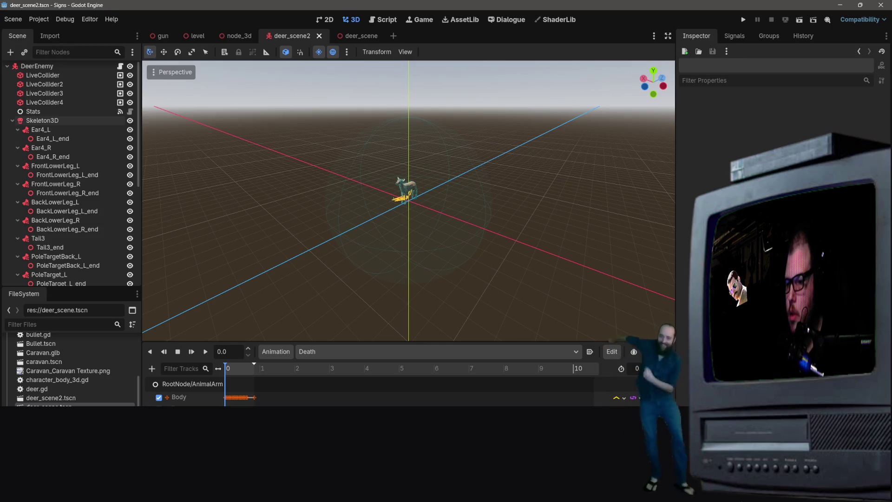
pyautogui.scroll(1, 70, 181)
pyautogui.scroll(4, 289, 215)
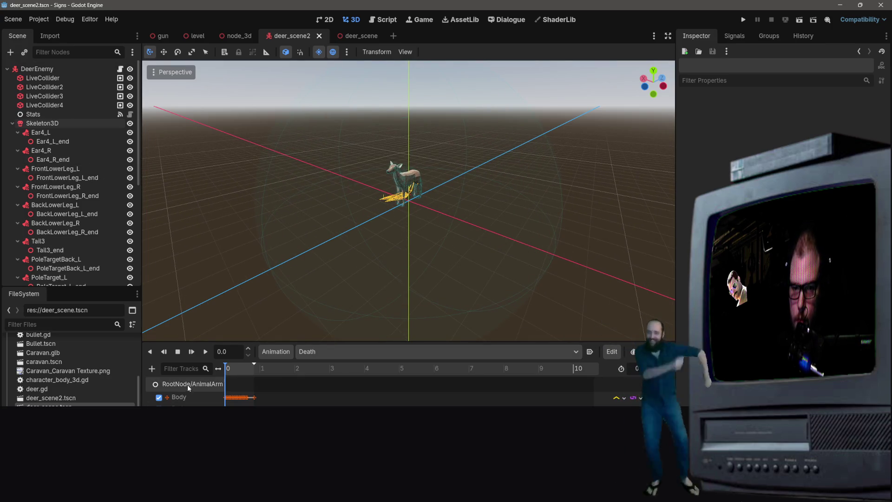
pyautogui.click(56, 114)
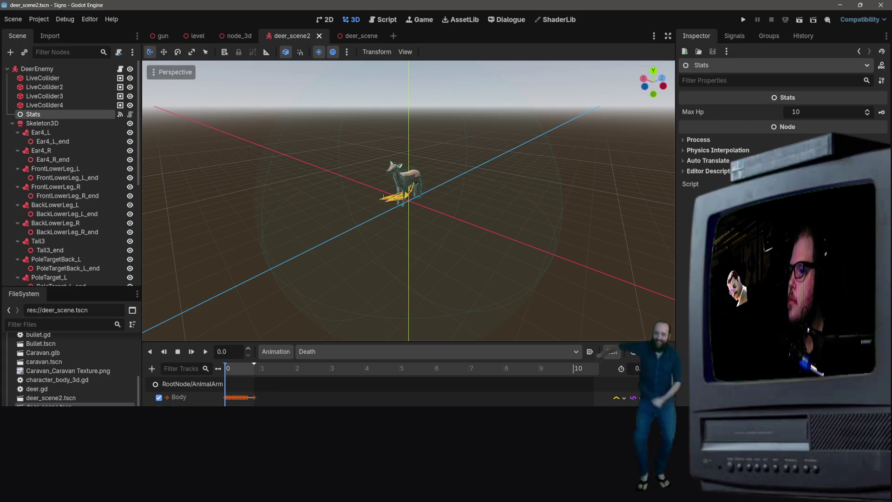
pyautogui.click(70, 123)
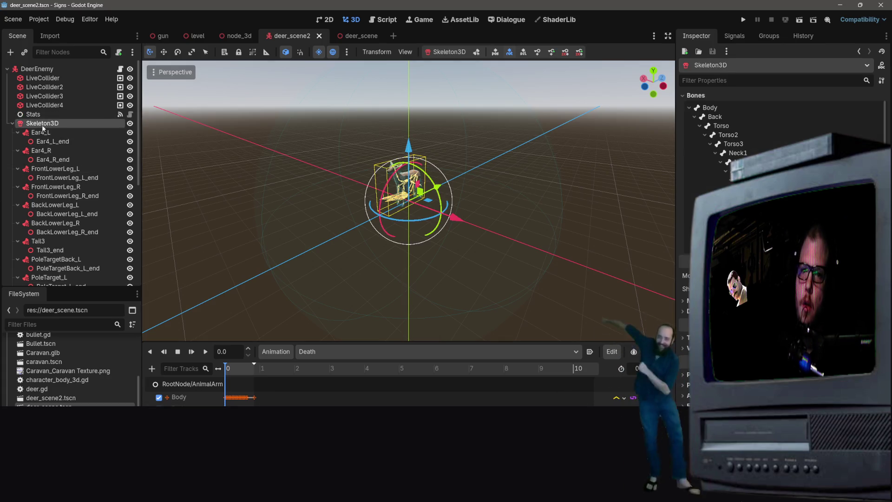
pyautogui.scroll(-3, 780, 140)
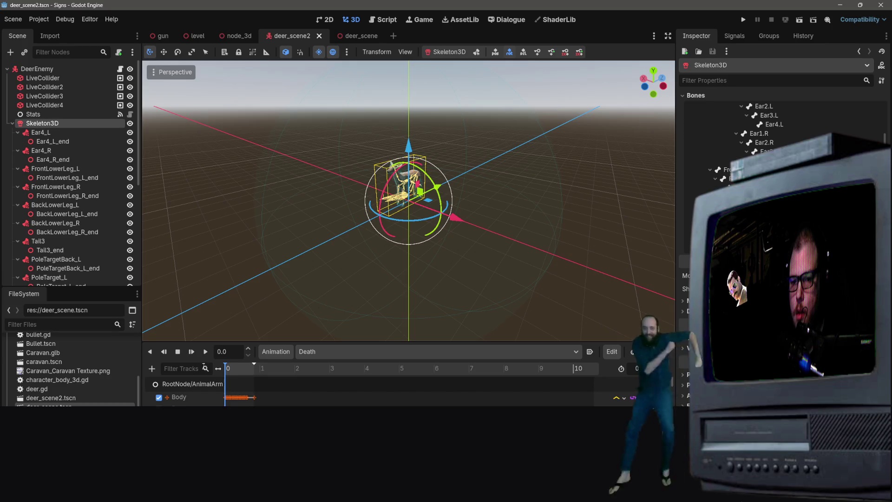
pyautogui.click(178, 352)
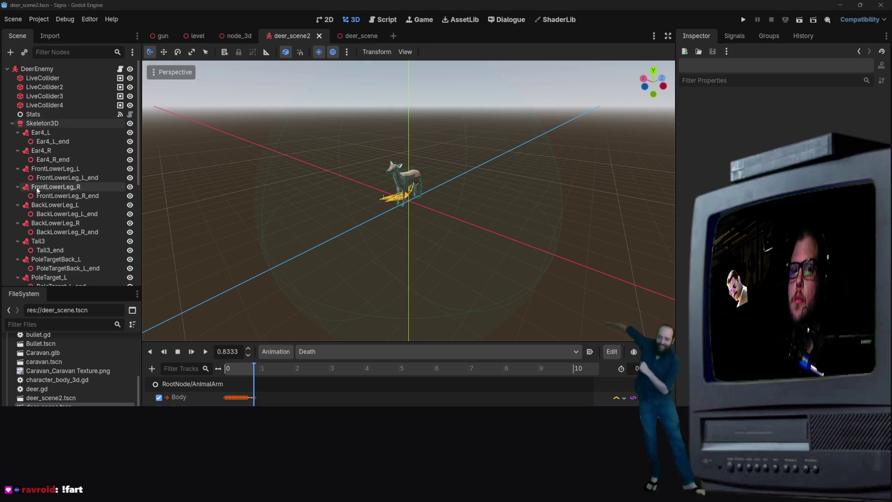
# Scroll the Death animation's track list and enlarge the timeline panel to show more tracks.
pyautogui.scroll(-3, 70, 232)
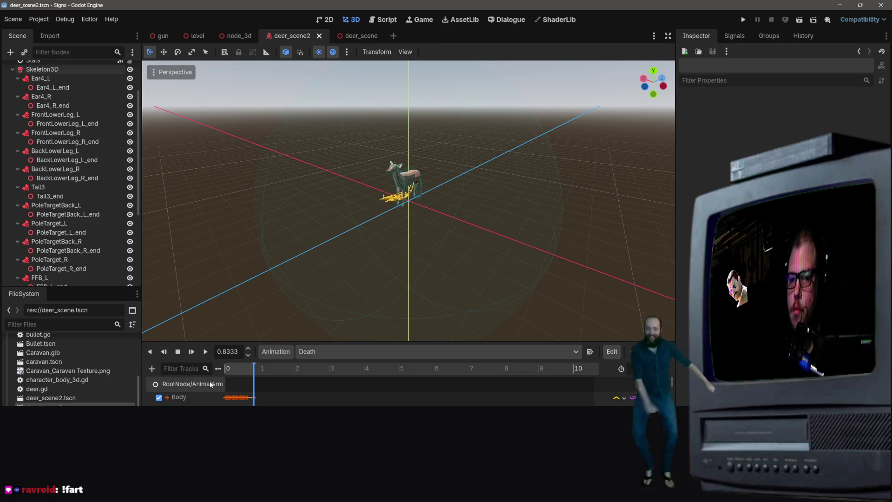
pyautogui.scroll(-1, 205, 389)
pyautogui.scroll(-5, 191, 398)
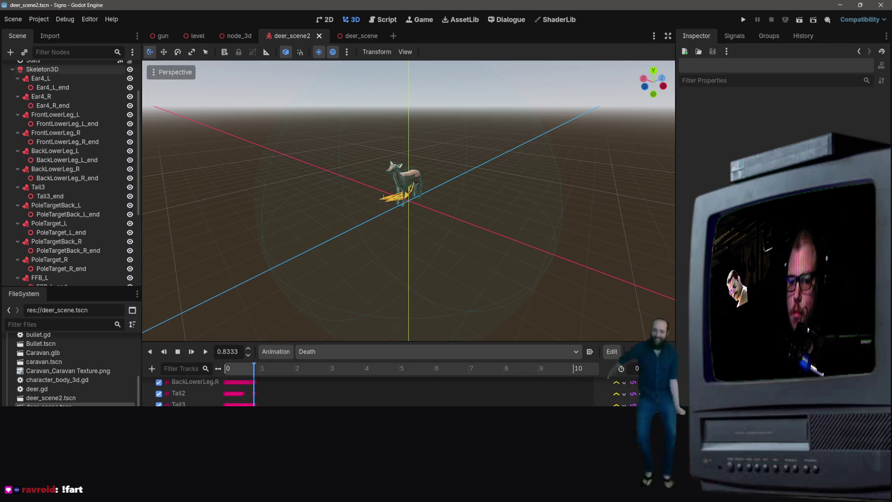
pyautogui.scroll(6, 165, 382)
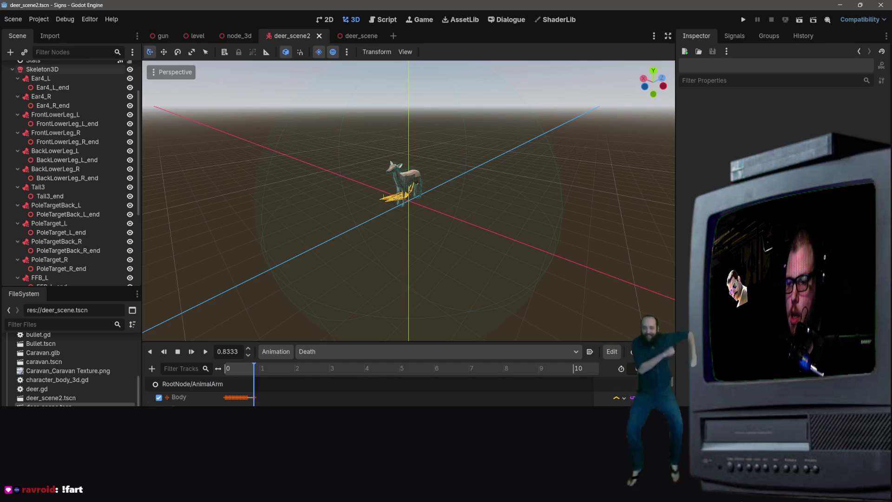
pyautogui.moveTo(309, 342)
pyautogui.mouseDown()
pyautogui.moveTo(310, 111)
pyautogui.moveTo(340, 121)
pyautogui.mouseUp()
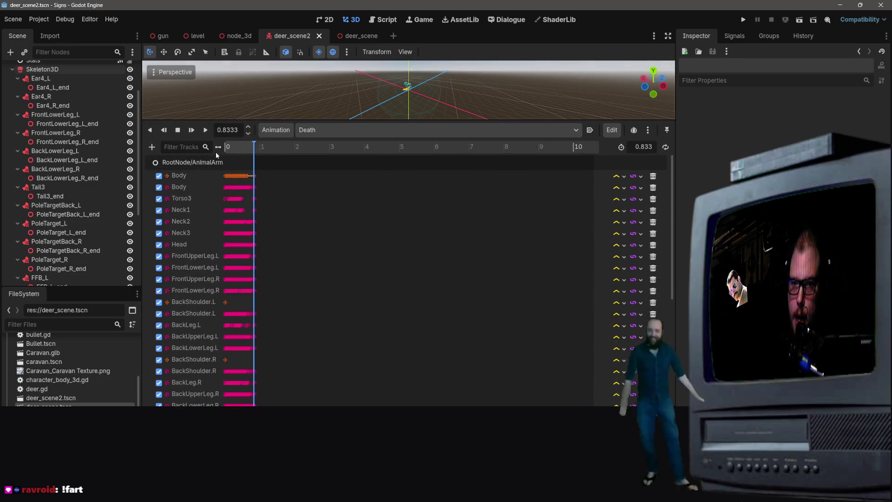
# Widen the track name column and disable both Body tracks in the Death animation.
pyautogui.moveTo(216, 151); pyautogui.dragTo(348, 152)
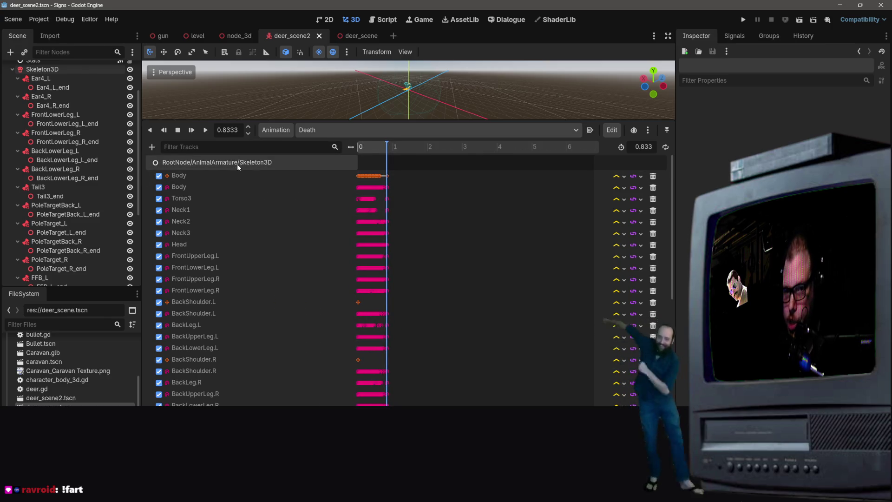
pyautogui.scroll(-1, 166, 183)
pyautogui.scroll(1, 166, 182)
pyautogui.click(158, 175)
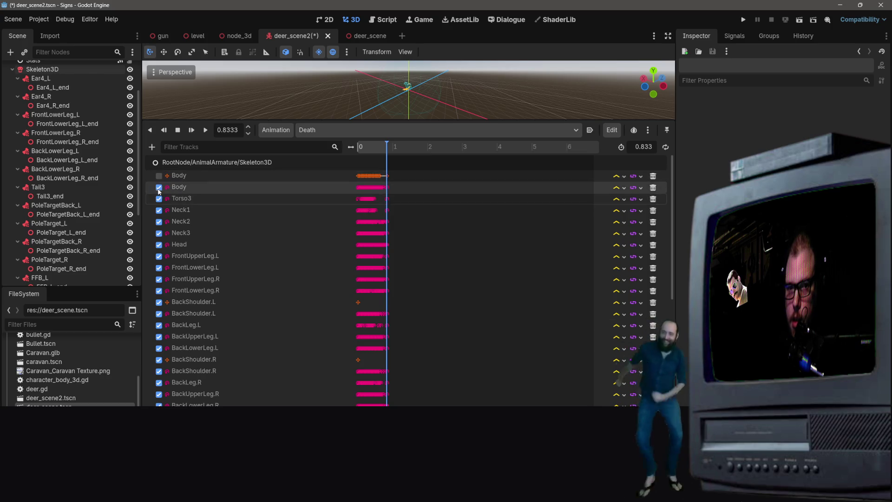
pyautogui.click(159, 187)
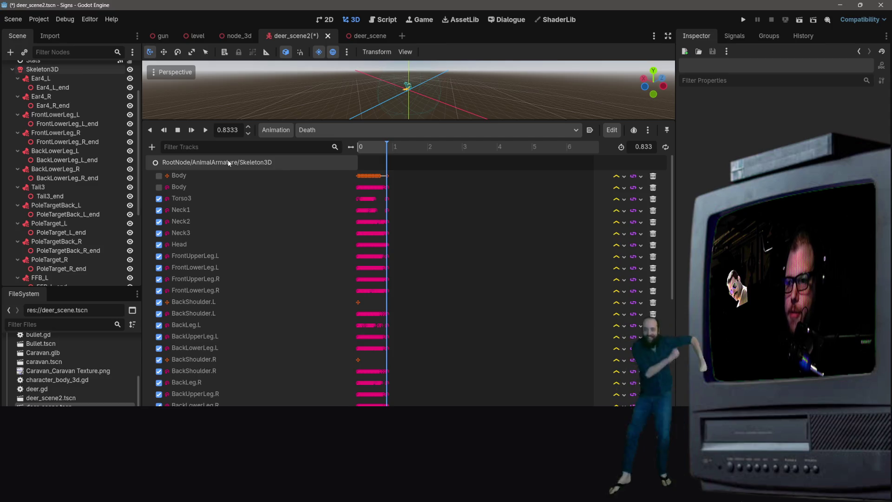
pyautogui.click(314, 130)
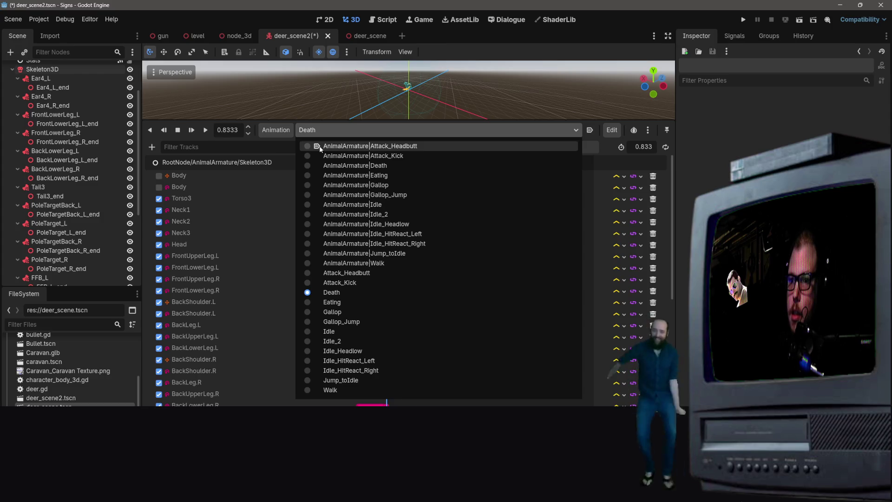
# Load the deer's AnimalArmature|Attack_Headbutt animation so its 0.791 s bone tracks are listed.
pyautogui.press('Escape')
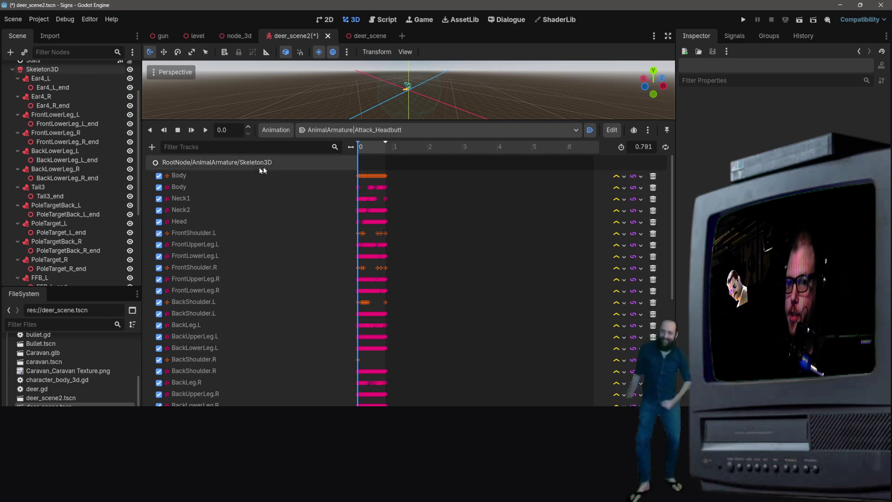
pyautogui.click(360, 130)
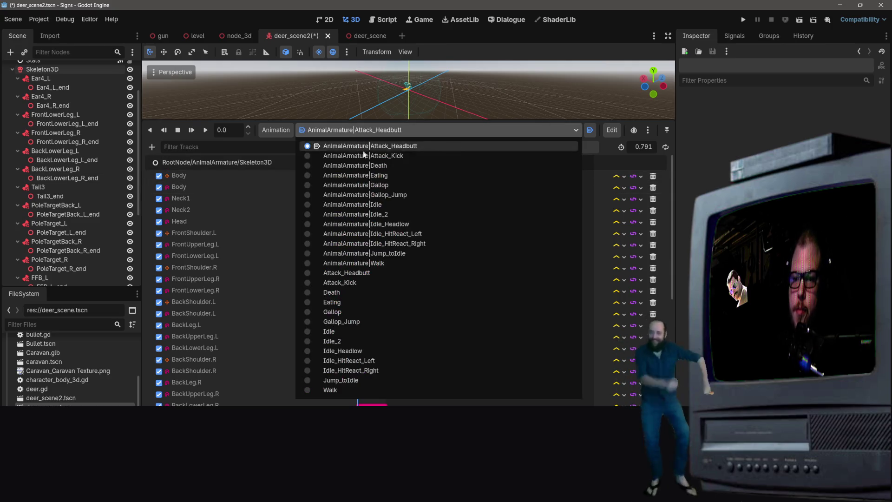
# Put the deer back on its 0.833 s Death animation and save deer_scene2.tscn.
pyautogui.press('Escape')
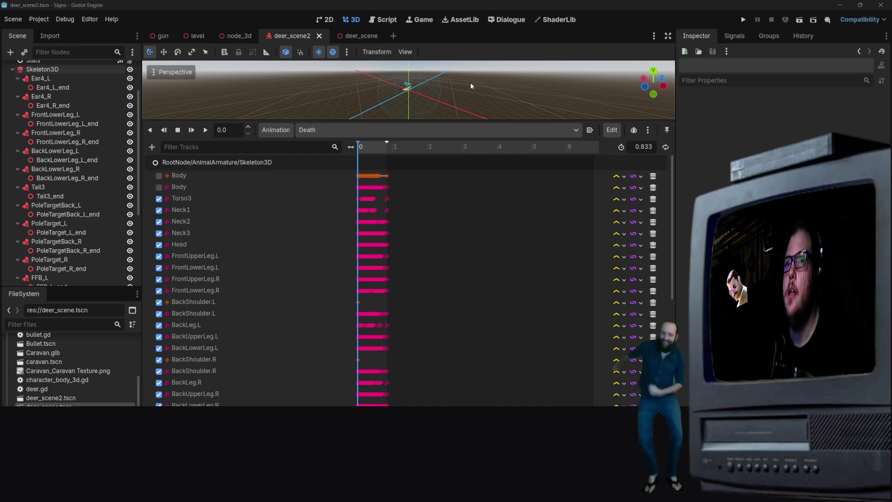
# Open the Asset Library, enlarge it, and search for 'hmtools', then 'animation repath'.
pyautogui.click(460, 19)
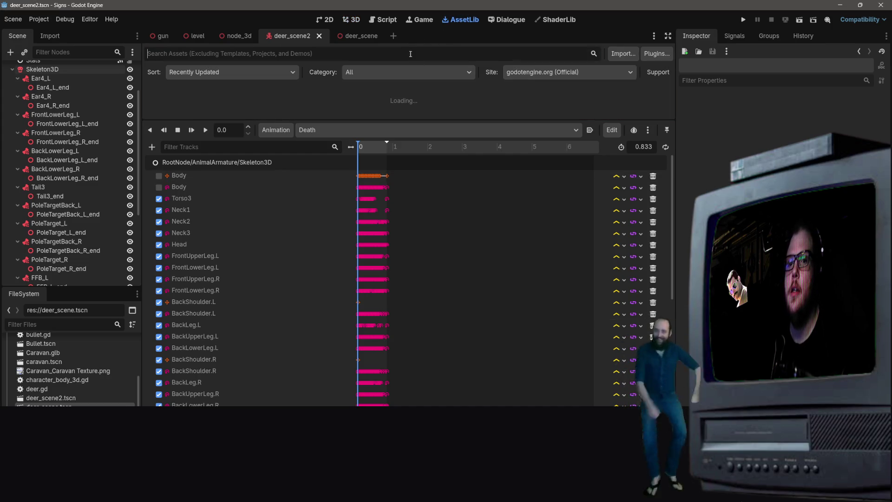
pyautogui.write('hmtools')
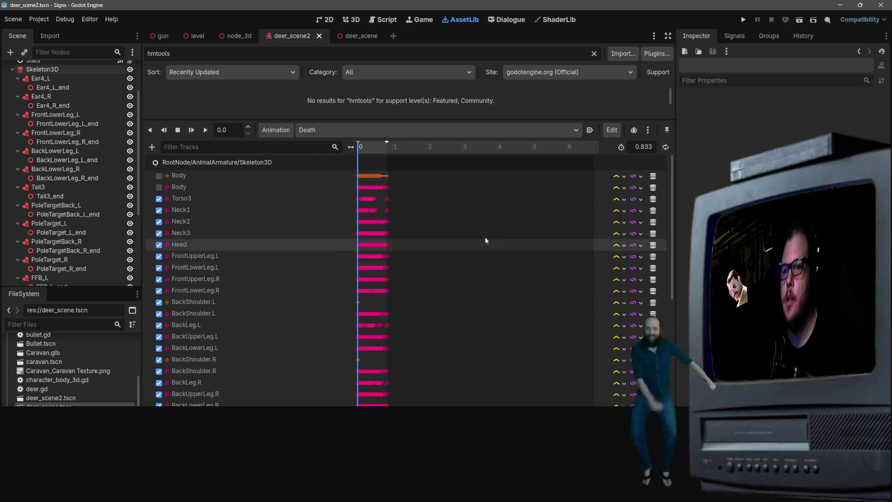
pyautogui.moveTo(478, 119); pyautogui.dragTo(482, 305)
pyautogui.hotkey('ctrl', 'a')
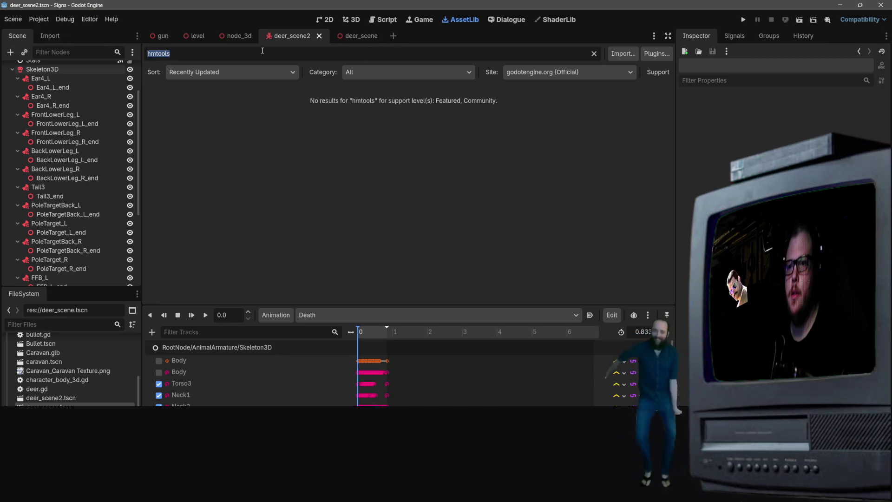
pyautogui.scroll(3, 93, 116)
pyautogui.write('animat')
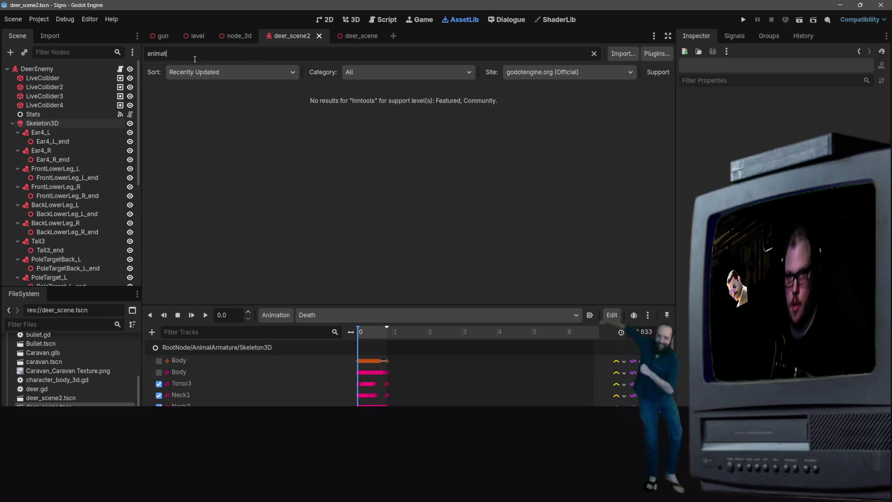
pyautogui.write('ion repath')
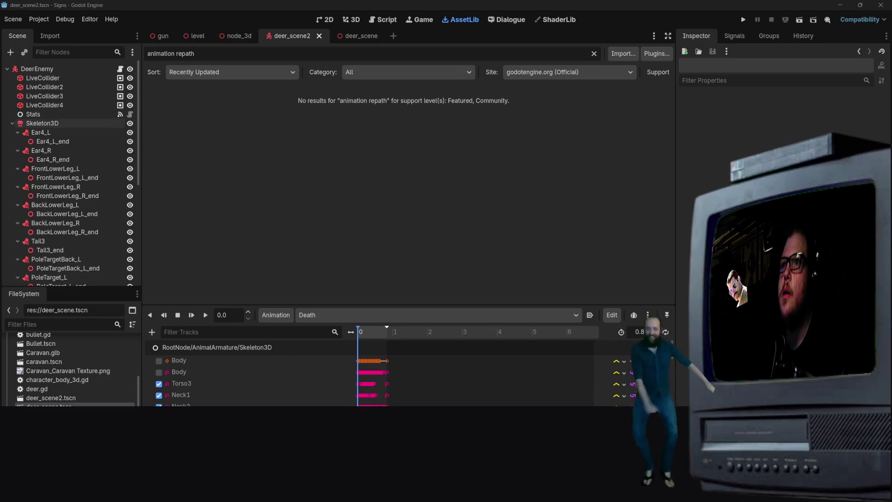
# Search the Asset Library for 'jenova', which returns no results.
pyautogui.click(274, 53)
pyautogui.hotkey('ctrl', 'a')
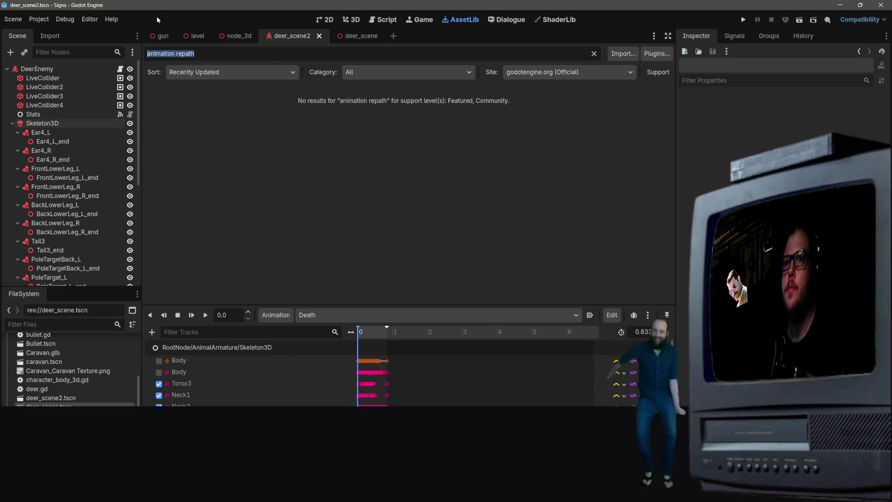
pyautogui.write('jenova')
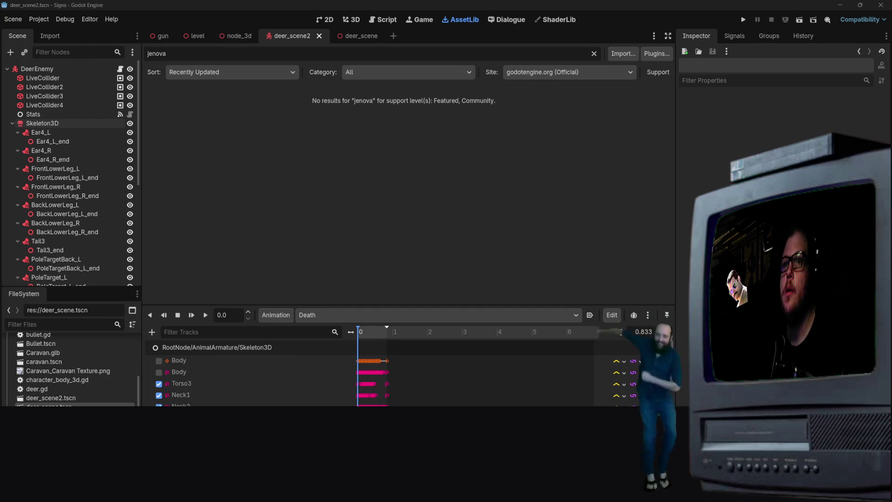
# Replace the Asset Library search with 'j.e.n.o.v.a.', still finding no Featured or Community assets.
pyautogui.click(303, 55)
pyautogui.write('j.e.')
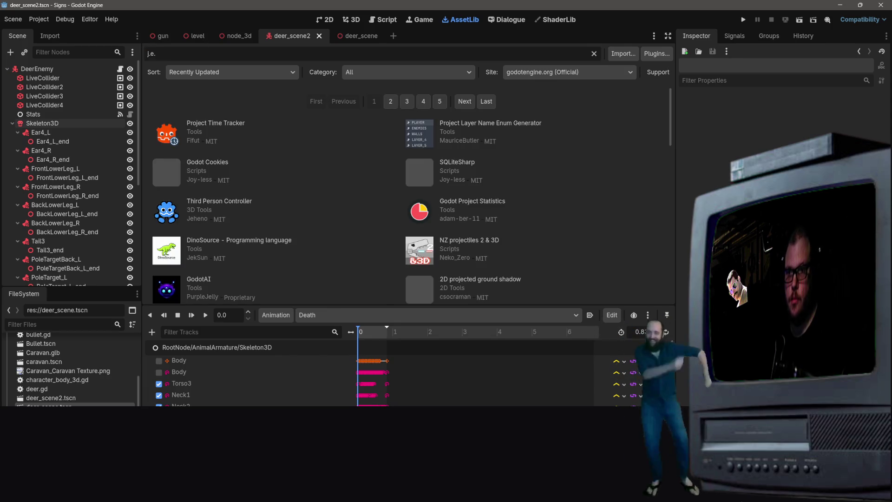
pyautogui.write('n.o')
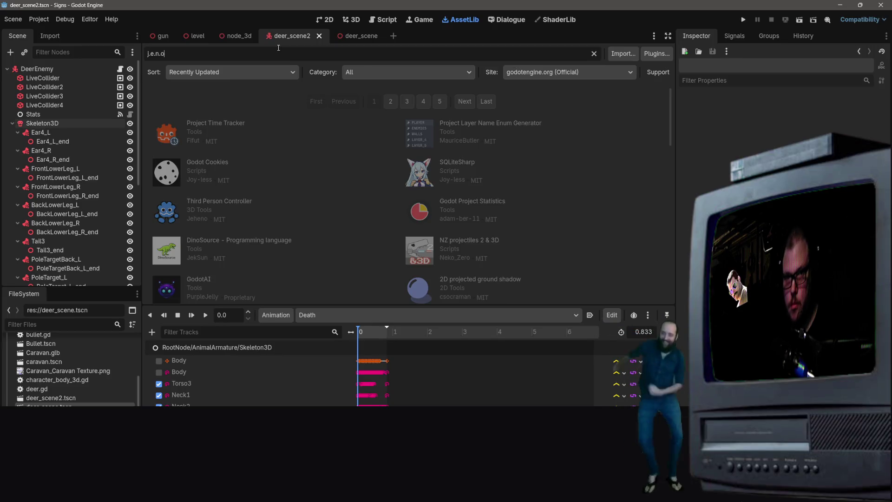
pyautogui.write(',')
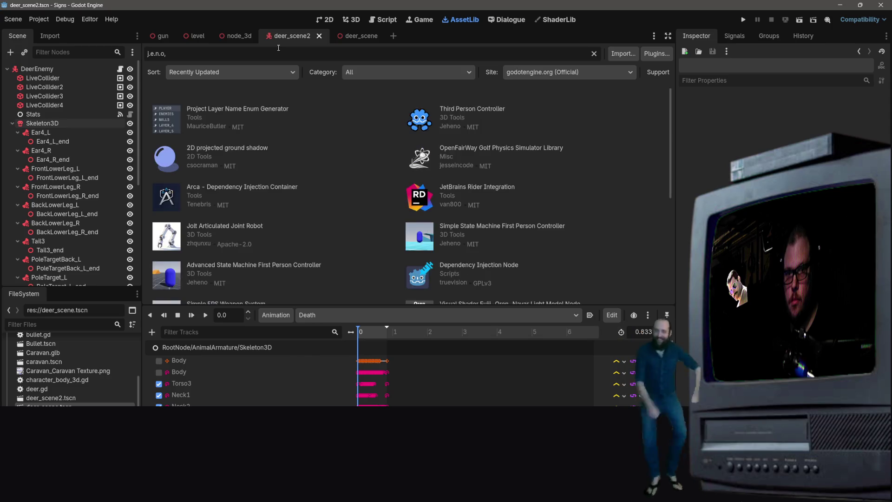
pyautogui.press('BackSpace')
pyautogui.write('.v')
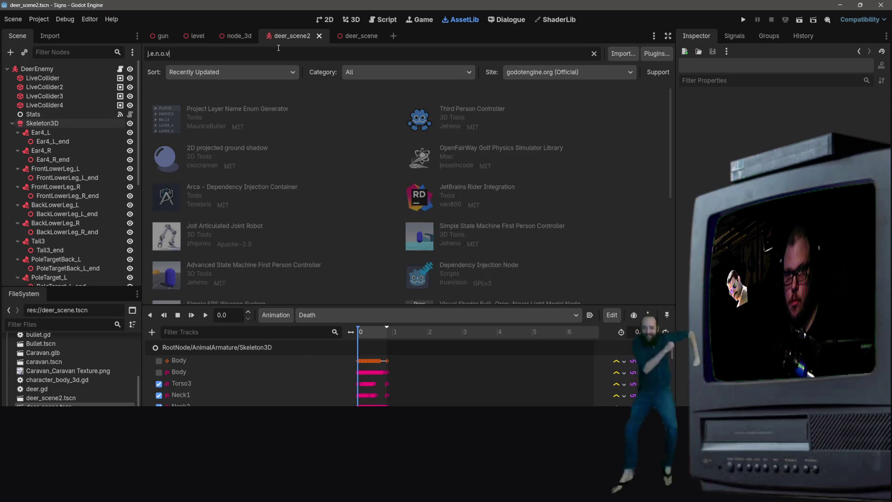
pyautogui.write('.a.')
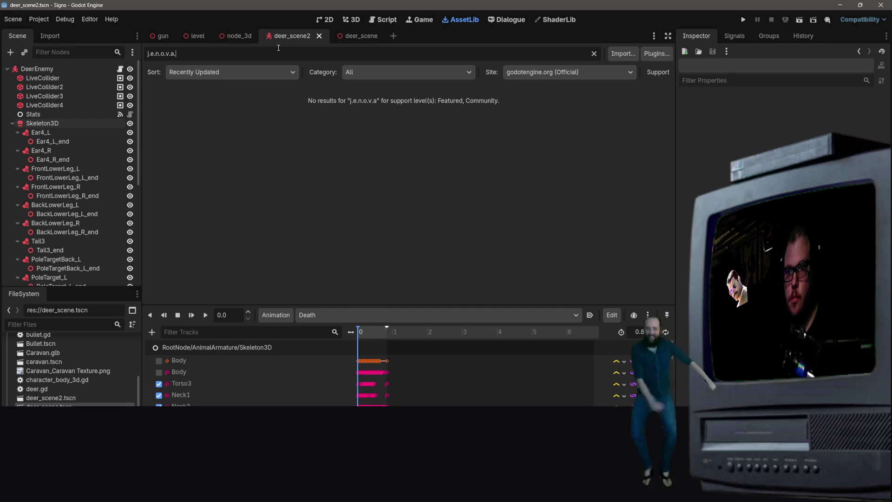
pyautogui.hotkey('ctrl', 'a')
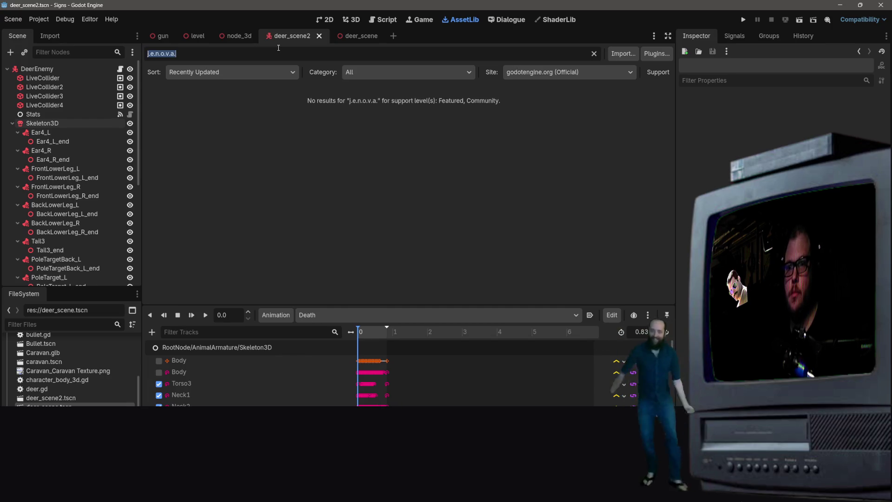
# Check the Asset Library's site choices and category list, leaving All selected.
pyautogui.click(516, 72)
pyautogui.click(429, 72)
pyautogui.click(428, 73)
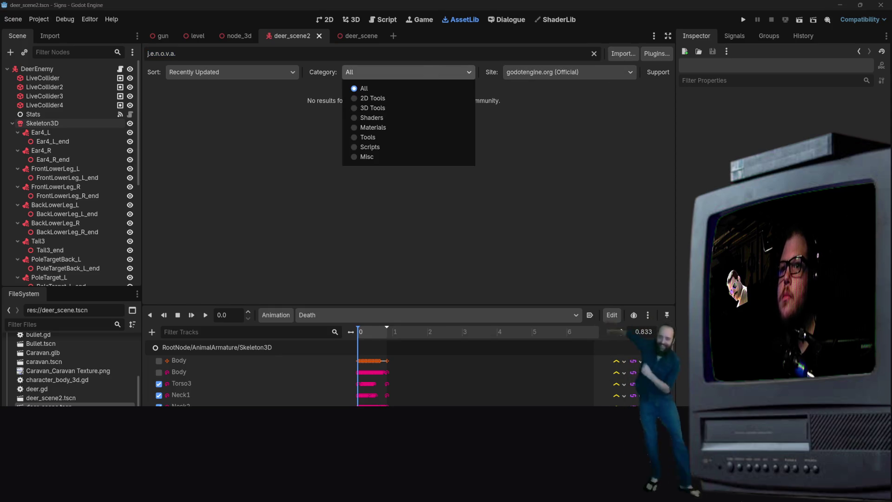
pyautogui.click(428, 73)
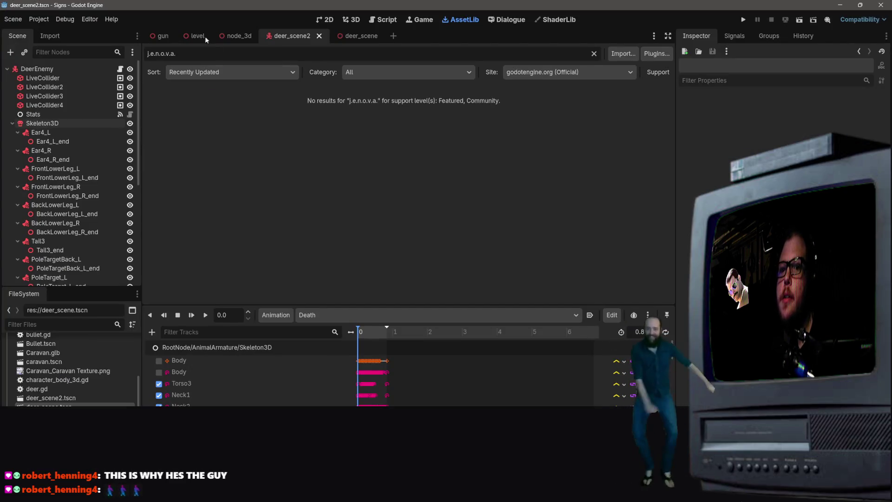
# Minimize the Godot editor and bring the Jenova Framework YouTube tutorial forward.
pyautogui.hotkey('ctrl', 'a')
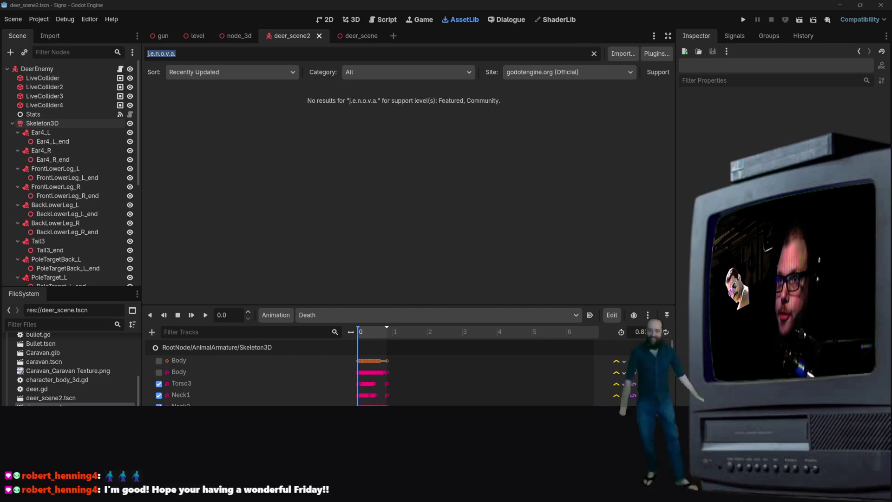
pyautogui.click(880, 4)
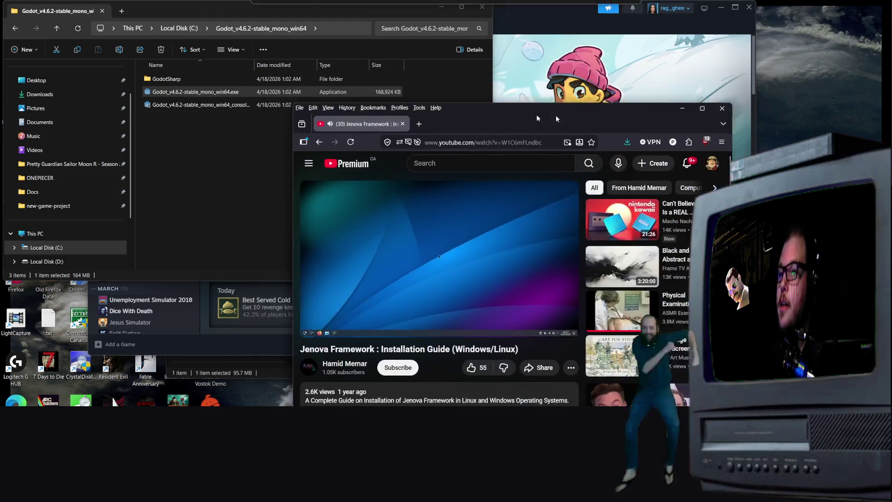
pyautogui.moveTo(705, 115); pyautogui.dragTo(669, 104)
# Maximize the tutorial browser and skip the video ahead to its Windows Installation: Manual section.
pyautogui.doubleClick(669, 104)
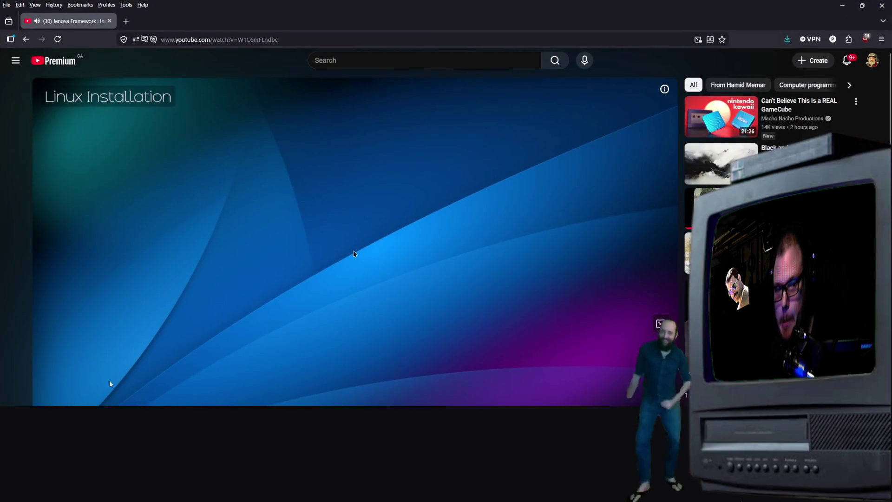
pyautogui.moveTo(91, 401)
pyautogui.mouseDown()
pyautogui.moveTo(211, 372)
pyautogui.moveTo(370, 253)
pyautogui.moveTo(350, 255)
pyautogui.mouseUp()
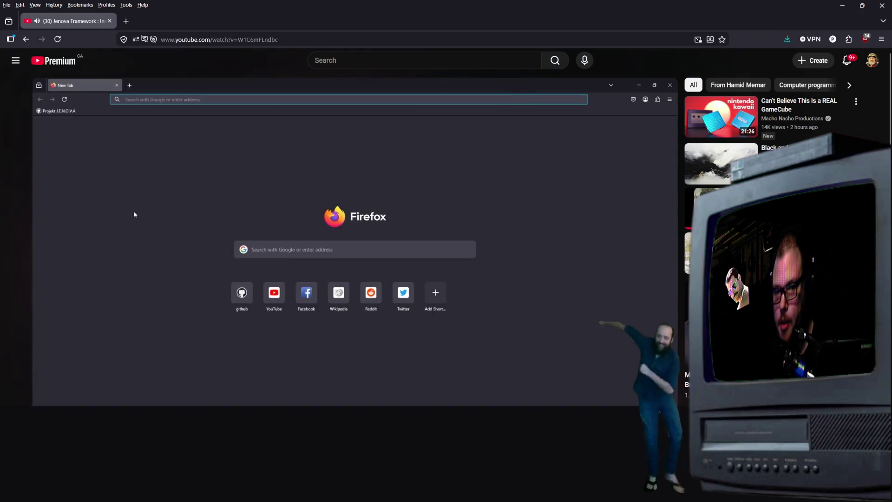
pyautogui.hotkey('alt', 'Tab')
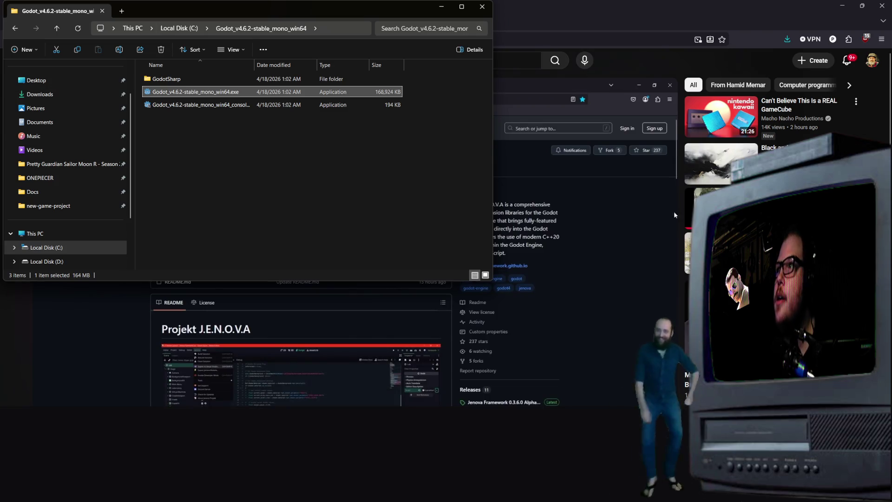
pyautogui.press('Return')
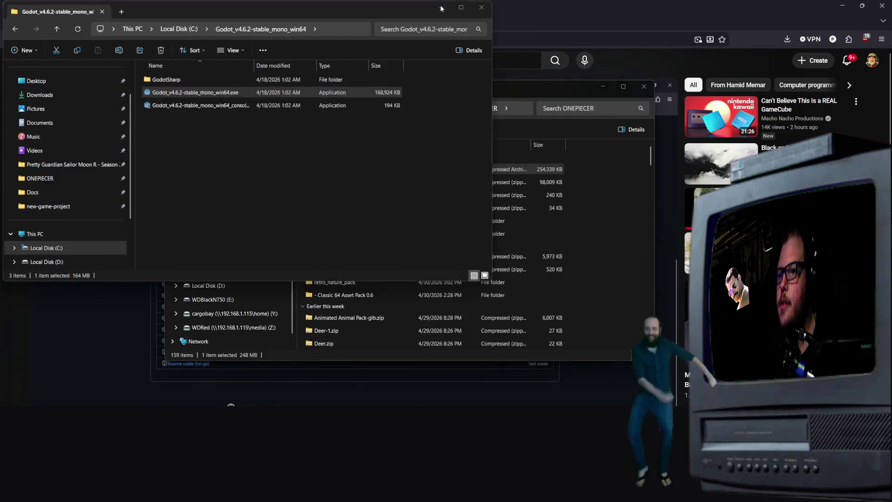
pyautogui.hotkey('alt', 'Tab')
# Extract the Godot v4.6 Jenova Core starter-kit zip into its suggested folder in ONEPIECER.
pyautogui.rightClick(359, 169)
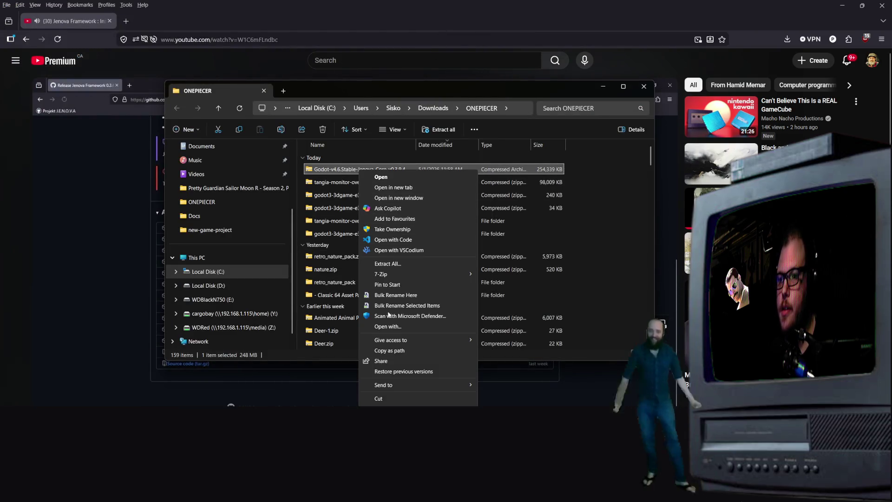
pyautogui.click(395, 264)
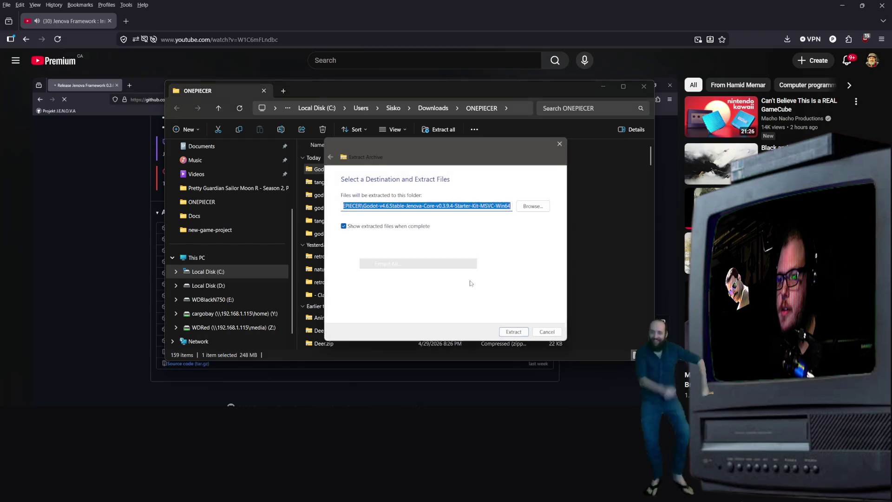
pyautogui.click(515, 333)
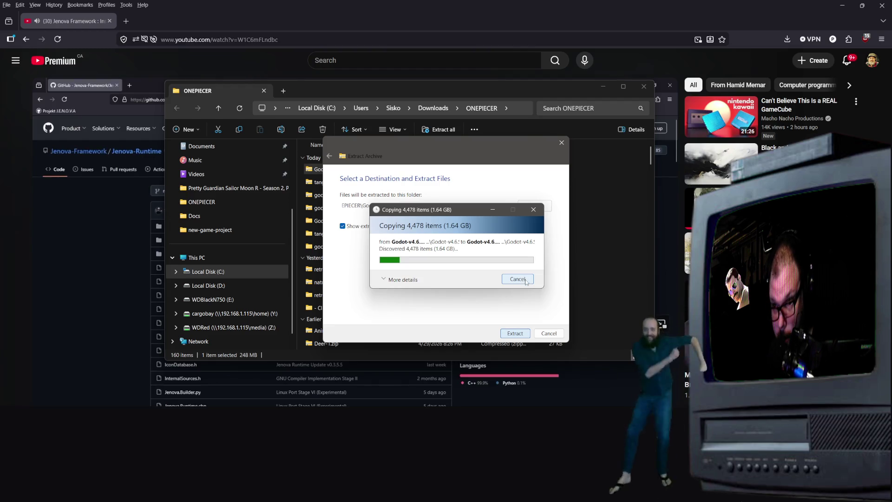
pyautogui.click(81, 286)
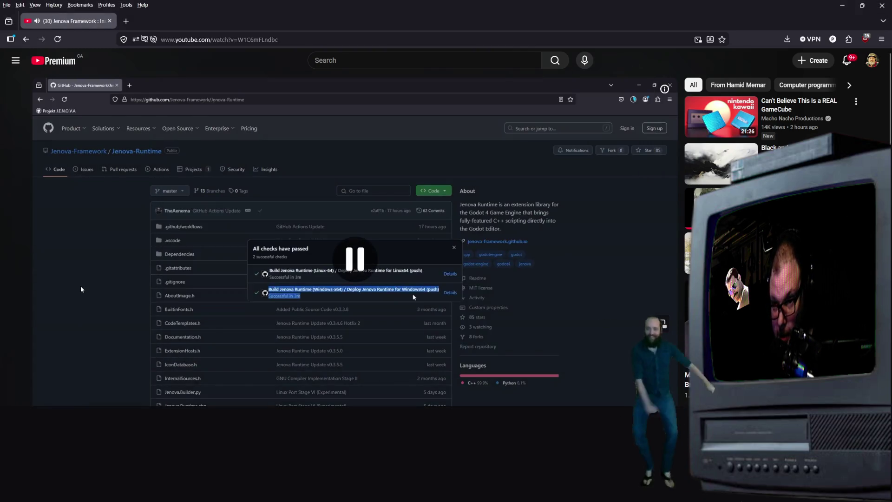
# Show File Explorer maximized on ONEPIECER, with the extracted Godot-v4.6.Stable-Jenova-Core folder beside its archive.
pyautogui.click(68, 281)
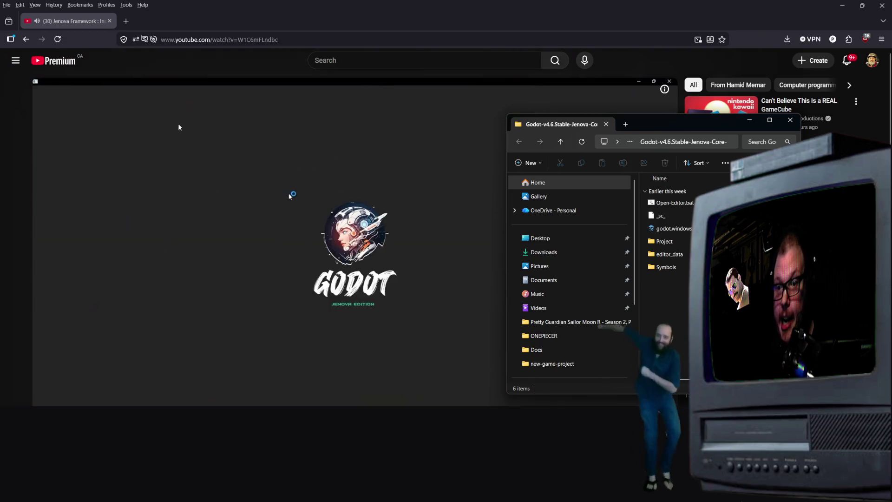
pyautogui.click(289, 197)
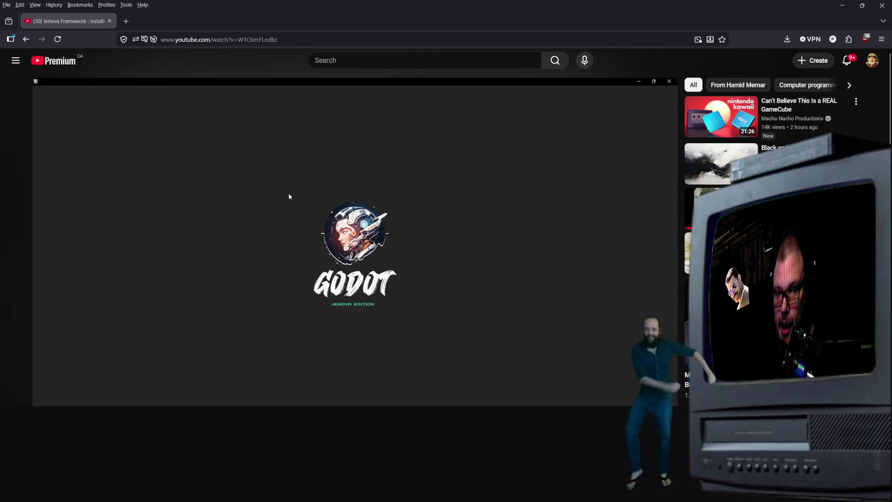
pyautogui.hotkey('alt', 'Tab')
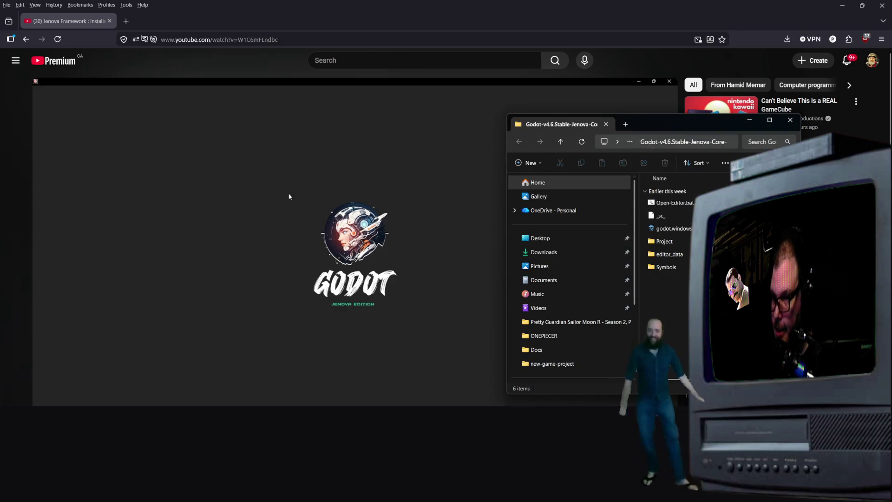
pyautogui.click(664, 288)
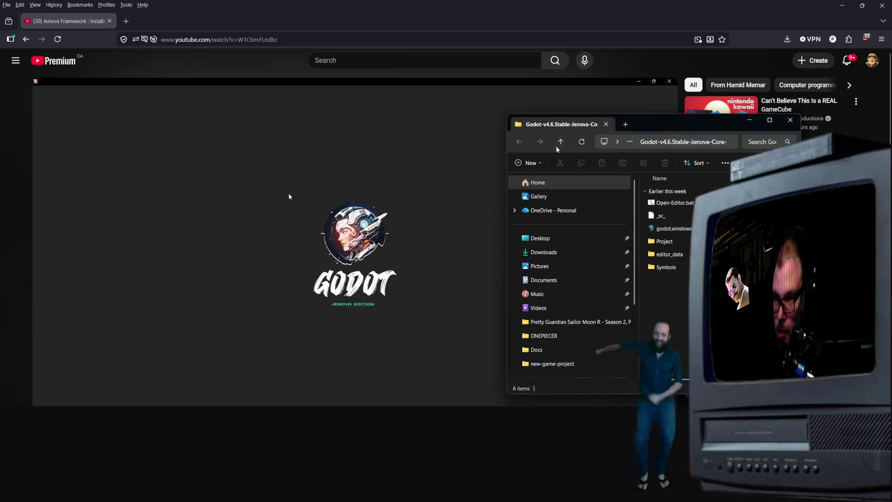
pyautogui.moveTo(648, 125); pyautogui.dragTo(496, 135)
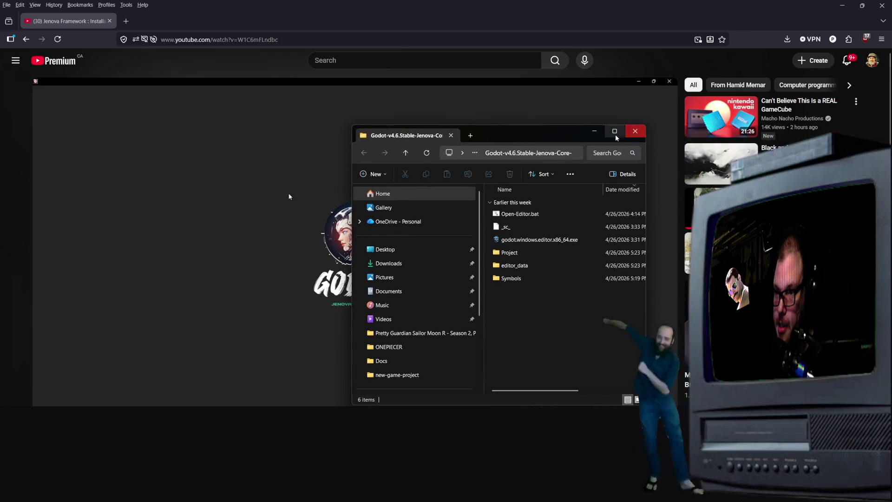
pyautogui.click(617, 130)
pyautogui.click(53, 25)
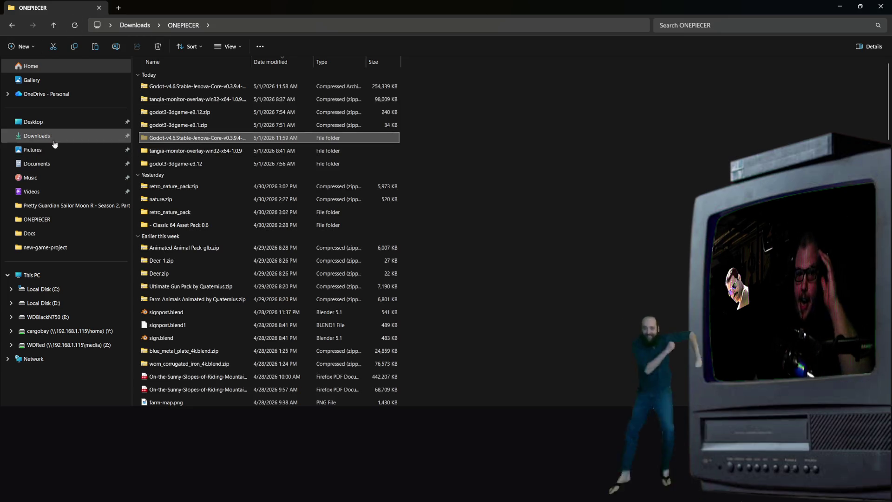
# Paste the Godot Jenova Core folder onto Local Disk (C:) and open it.
pyautogui.click(42, 289)
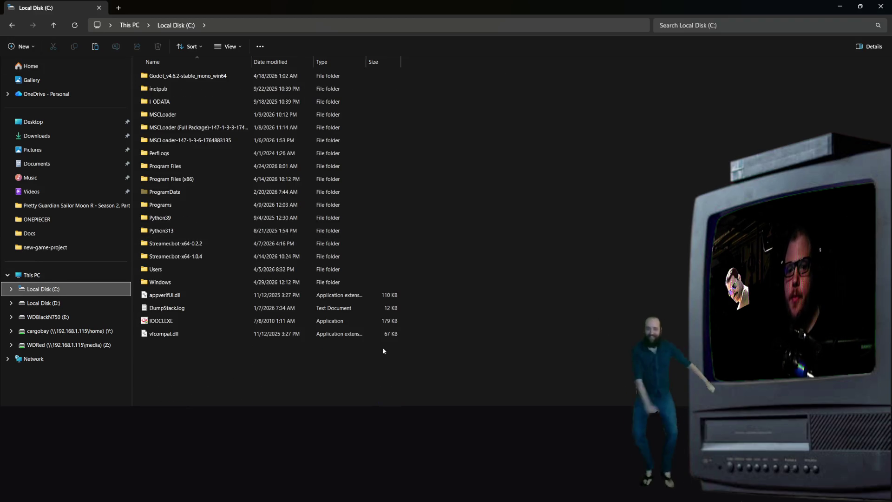
pyautogui.rightClick(252, 389)
pyautogui.click(285, 309)
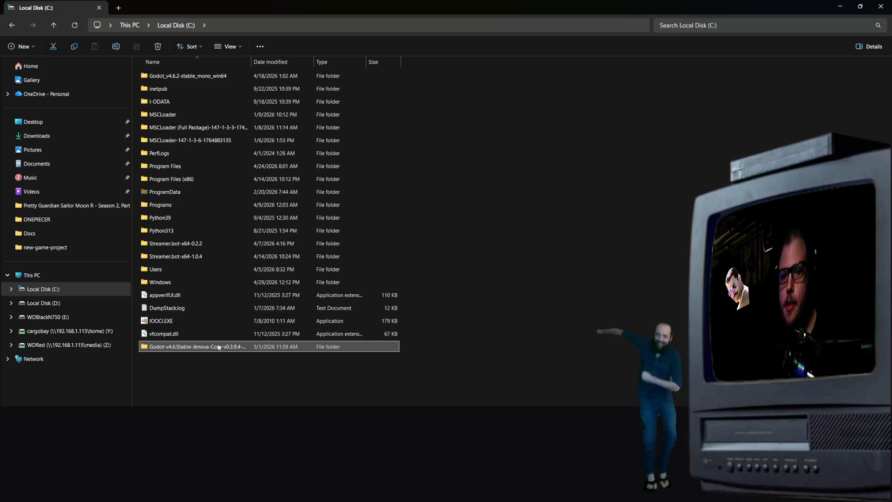
pyautogui.doubleClick(218, 347)
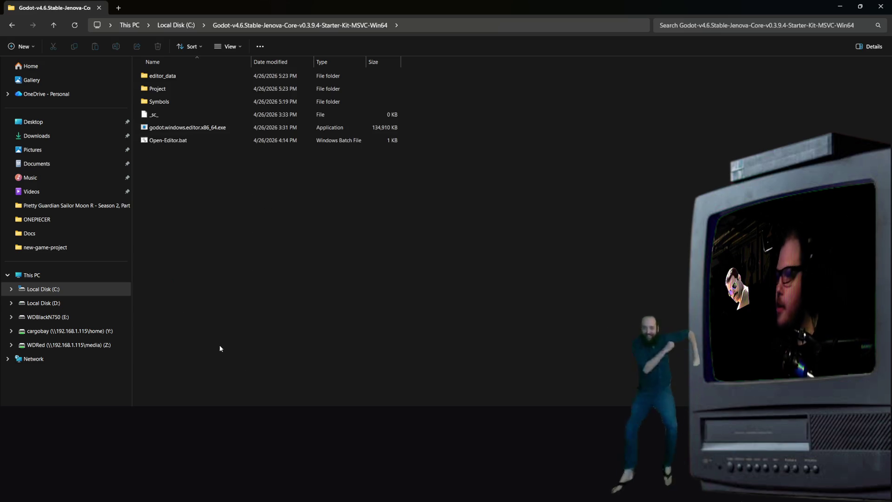
# Launch godot.windows.editor.x86_64.exe, running it anyway past the Windows warning.
pyautogui.doubleClick(181, 128)
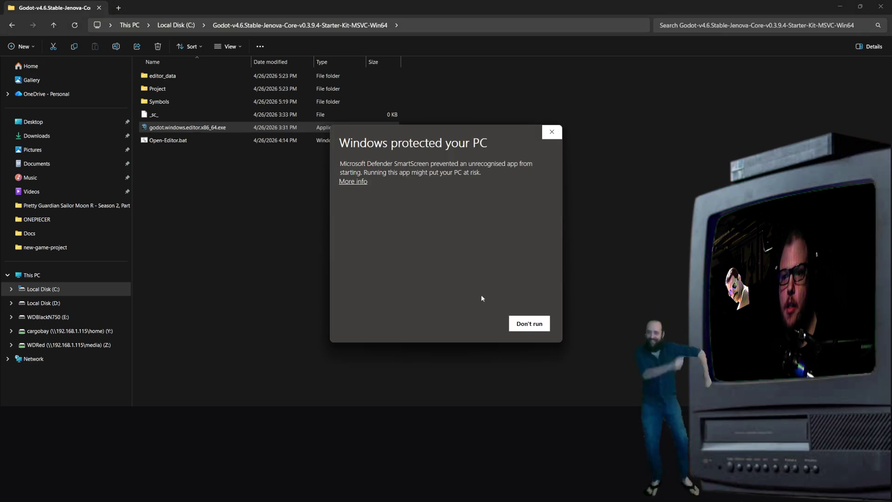
pyautogui.click(353, 181)
pyautogui.click(474, 324)
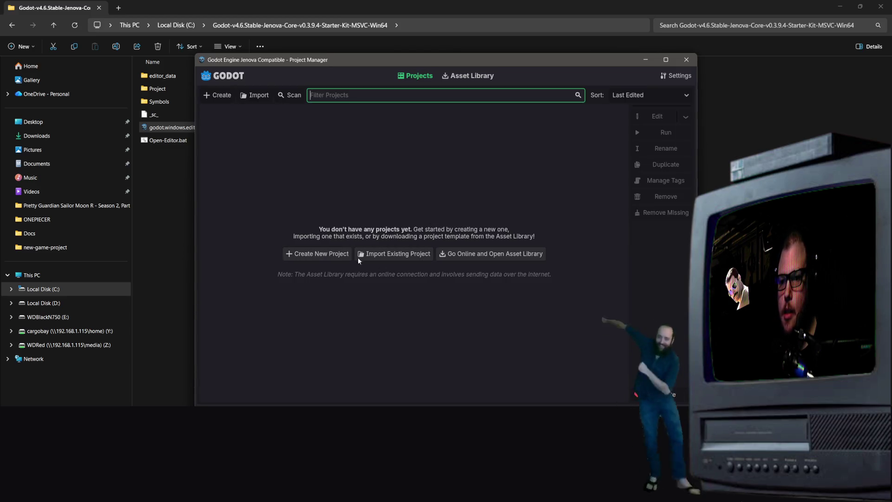
# Import project.godot from new-game-project as the Signs project and confirm opening it.
pyautogui.click(385, 255)
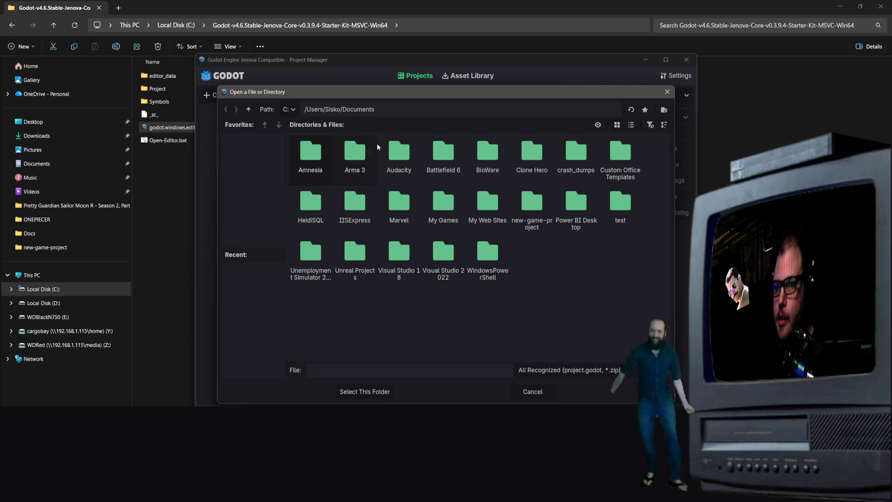
pyautogui.doubleClick(543, 220)
pyautogui.doubleClick(408, 207)
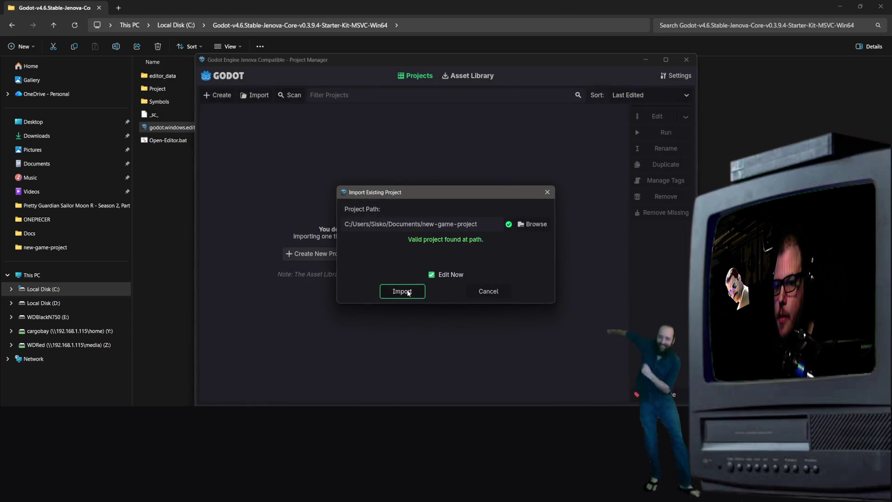
pyautogui.click(406, 293)
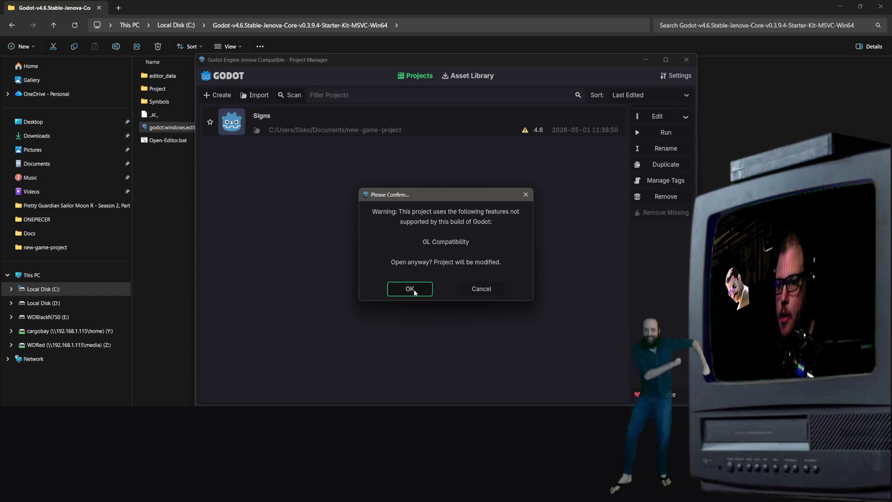
pyautogui.click(411, 290)
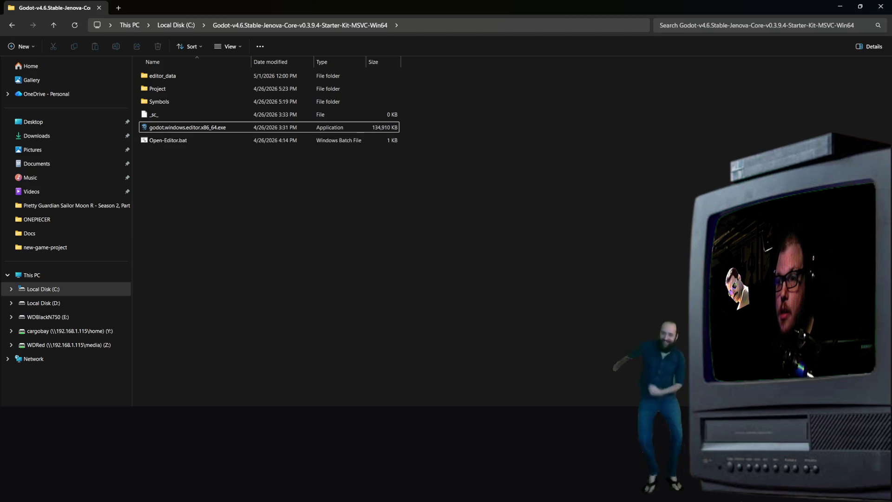
# Play the tutorial and skip ahead to where Godot's Project Manager asks to convert the Unnamed Project.
pyautogui.click(843, 11)
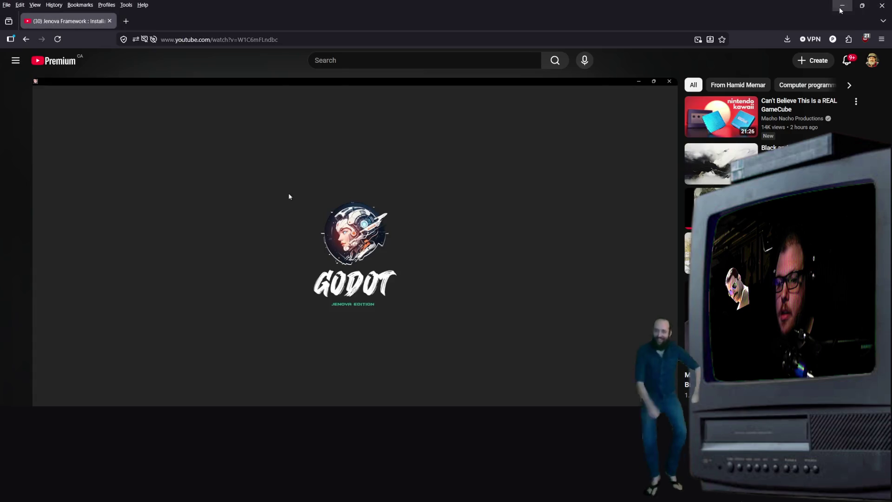
pyautogui.press('space')
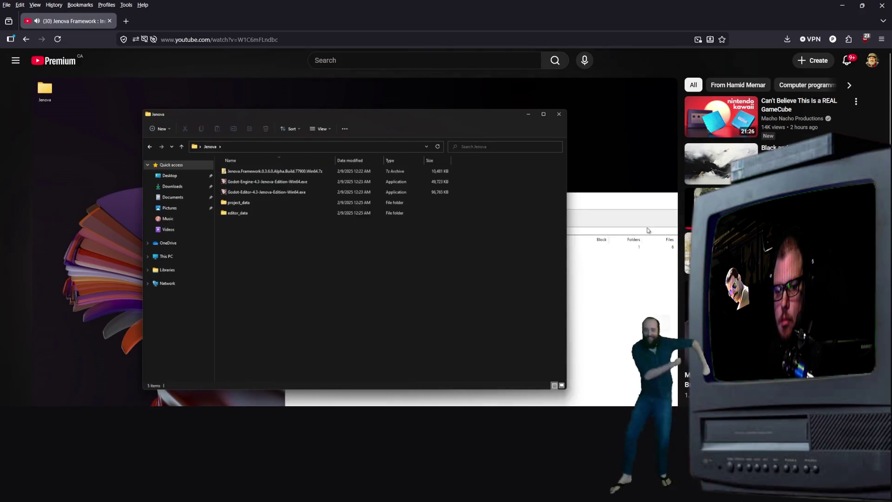
pyautogui.hotkey('alt', 'Tab')
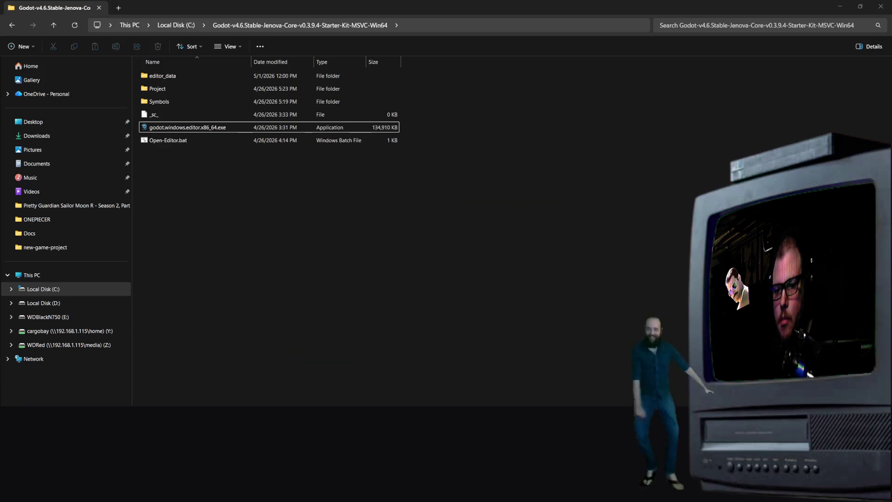
pyautogui.hotkey('alt', 'Tab')
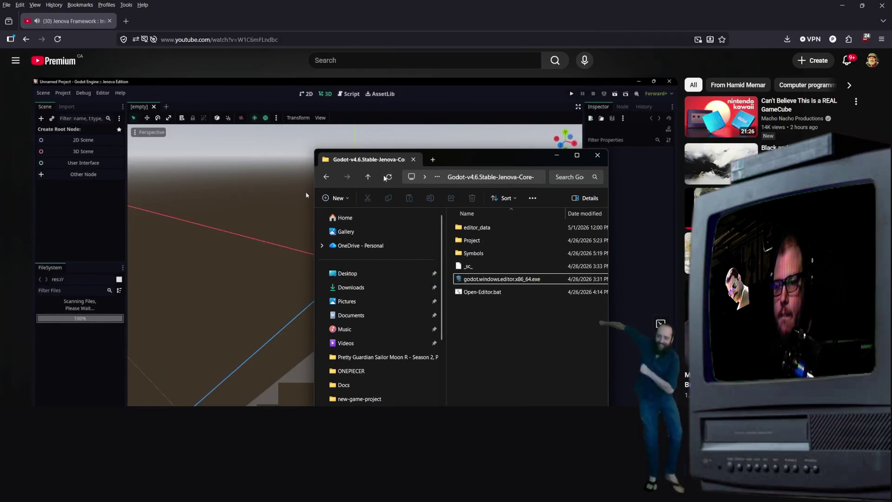
pyautogui.click(306, 195)
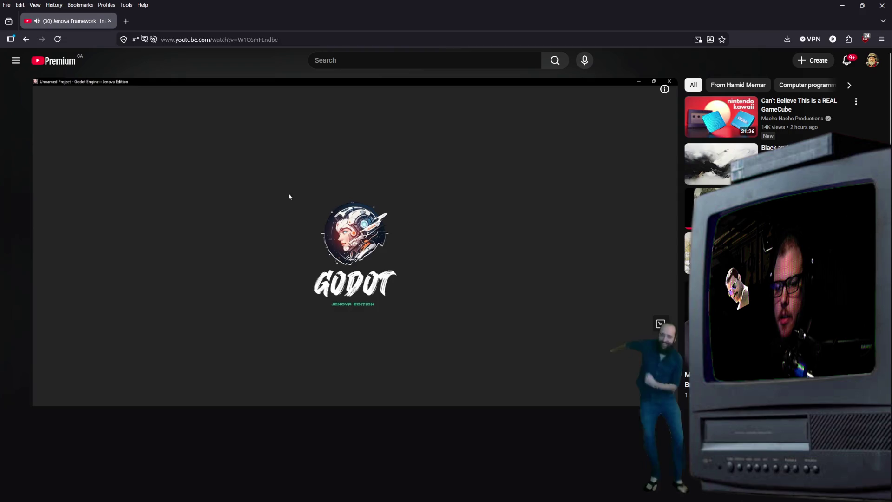
pyautogui.click(398, 403)
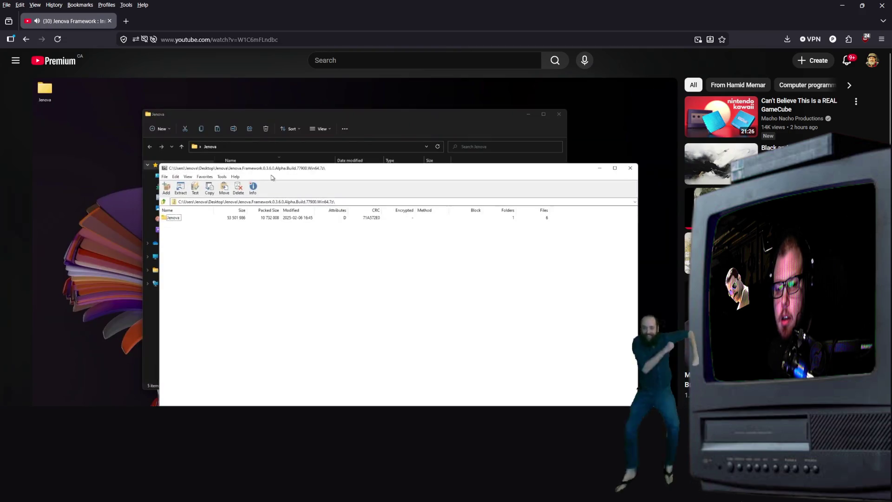
pyautogui.click(305, 249)
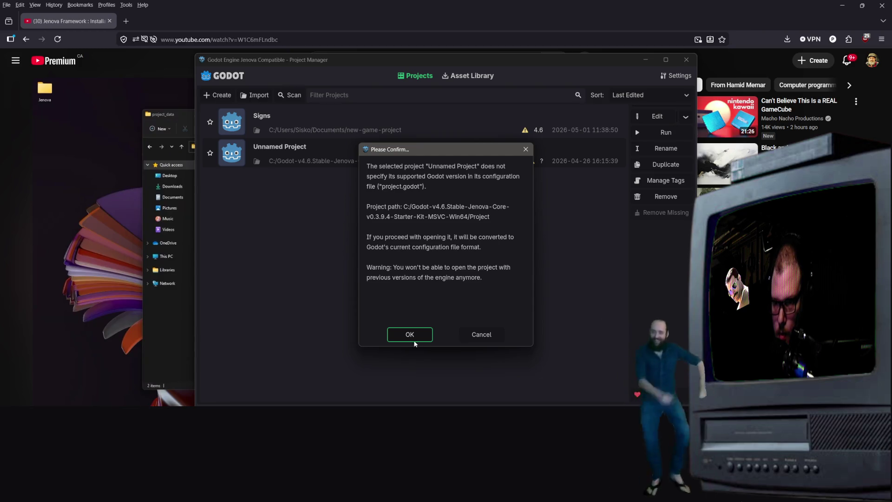
# Confirm the config conversion so the Unnamed Project opens in the Godot editor.
pyautogui.click(417, 336)
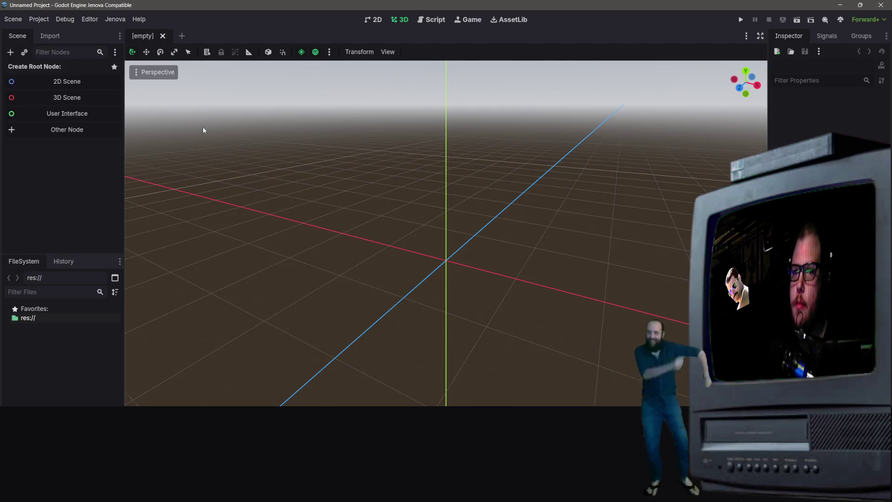
# Restore, move aside and close the Unnamed Project's Godot editor window.
pyautogui.doubleClick(171, 7)
pyautogui.moveTo(171, 7); pyautogui.dragTo(258, 70)
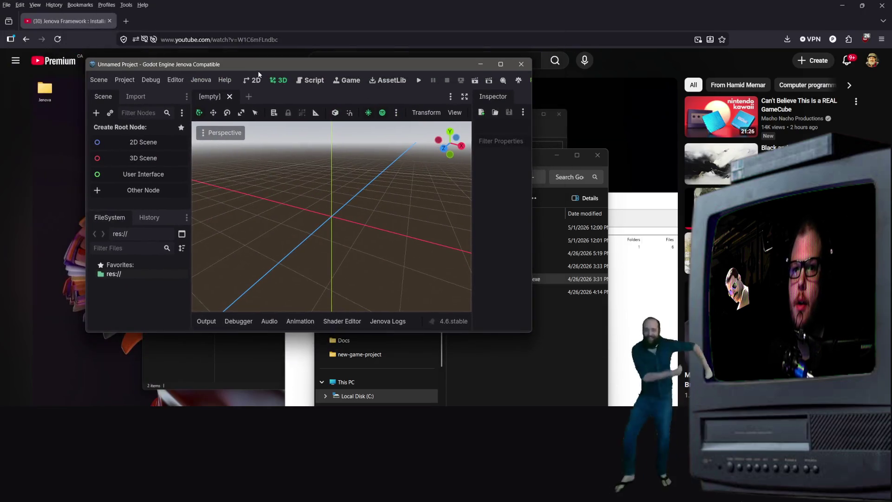
pyautogui.click(521, 65)
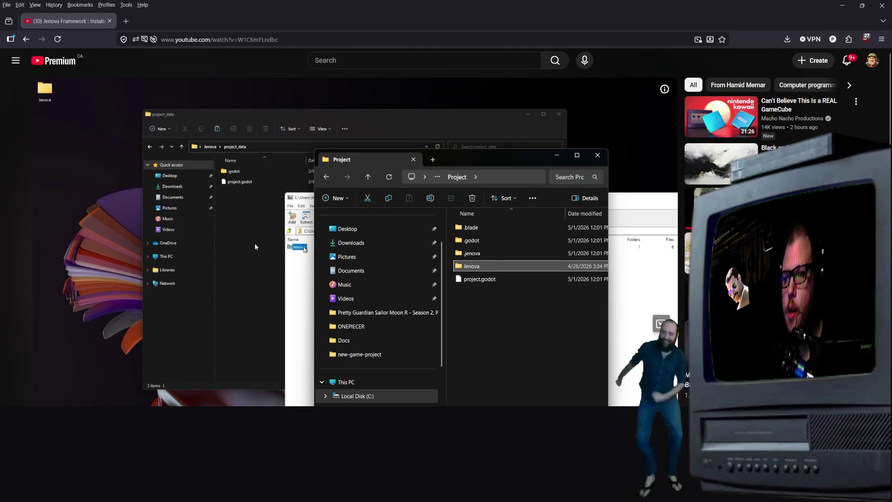
# Resume the tutorial video and rewind it to around 6:30.
pyautogui.click(393, 269)
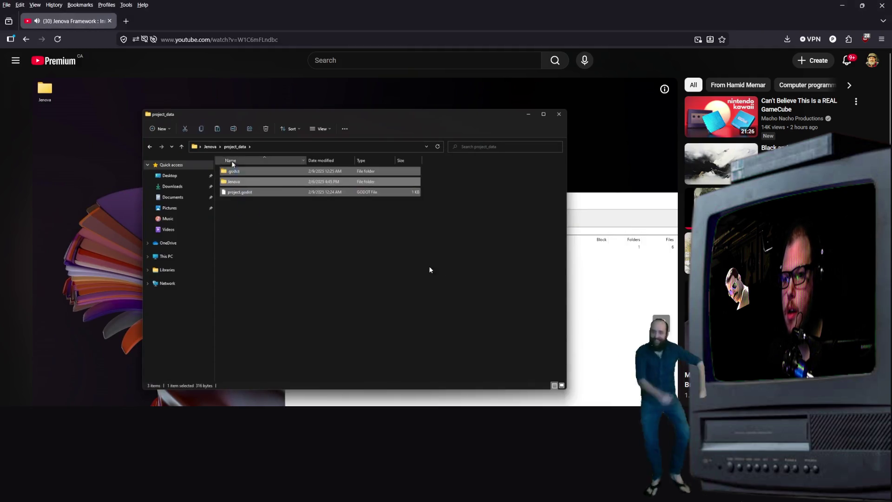
pyautogui.click(599, 300)
pyautogui.click(599, 300)
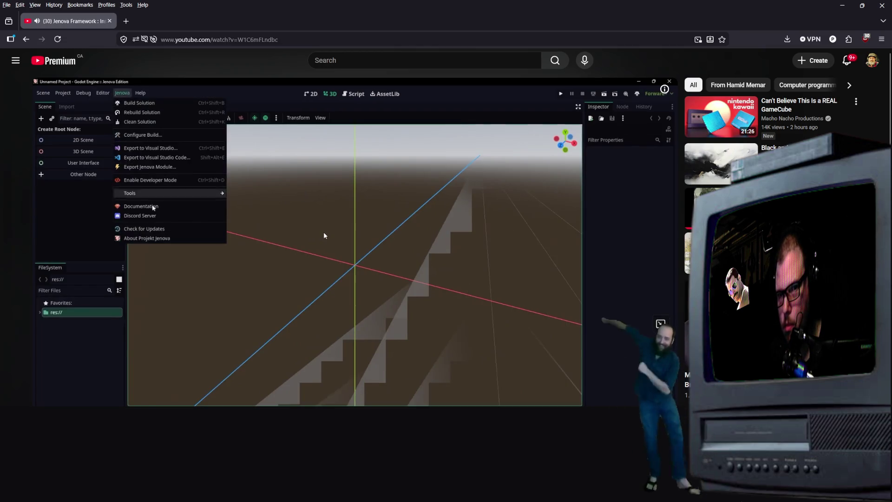
pyautogui.moveTo(409, 400)
pyautogui.mouseDown()
pyautogui.moveTo(371, 400)
pyautogui.moveTo(415, 401)
pyautogui.mouseUp()
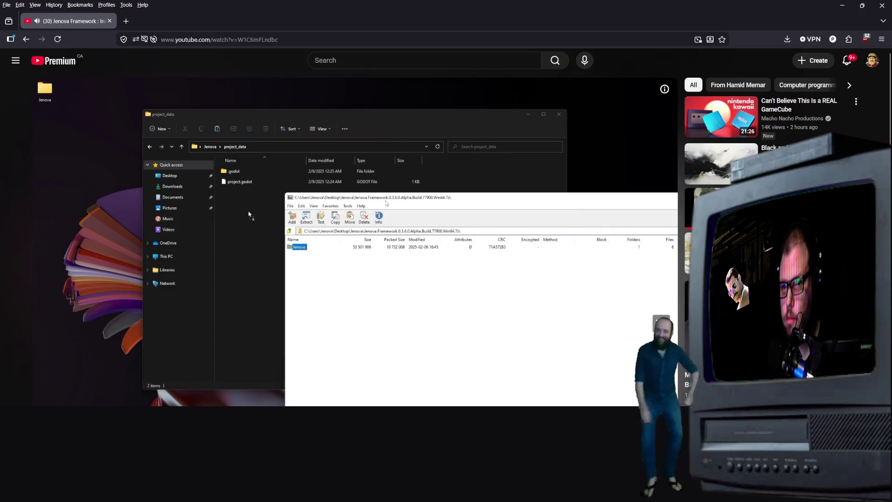
# Pause the tutorial and bring forward File Explorer showing Godot_v4.6.2-stable_mono_win64.
pyautogui.click(378, 223)
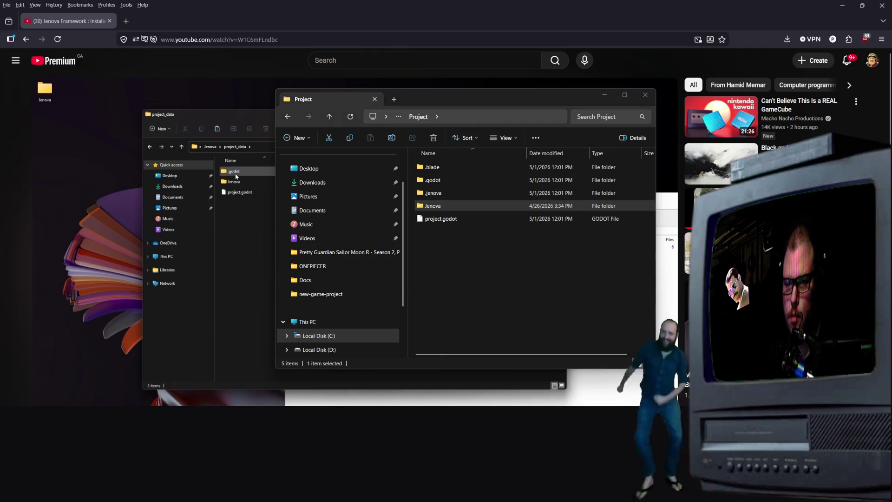
pyautogui.hotkey('alt', 'Tab')
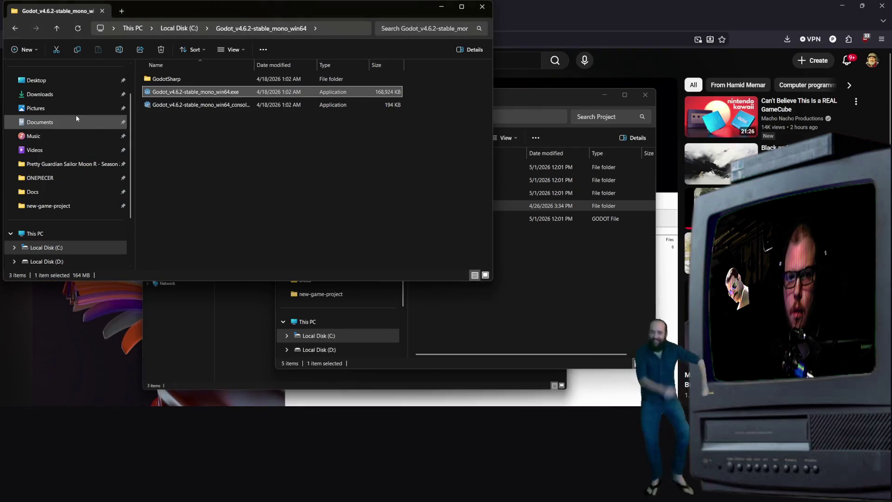
# Browse File Explorer to C: > Users > your user > Documents > new-game-project.
pyautogui.click(74, 97)
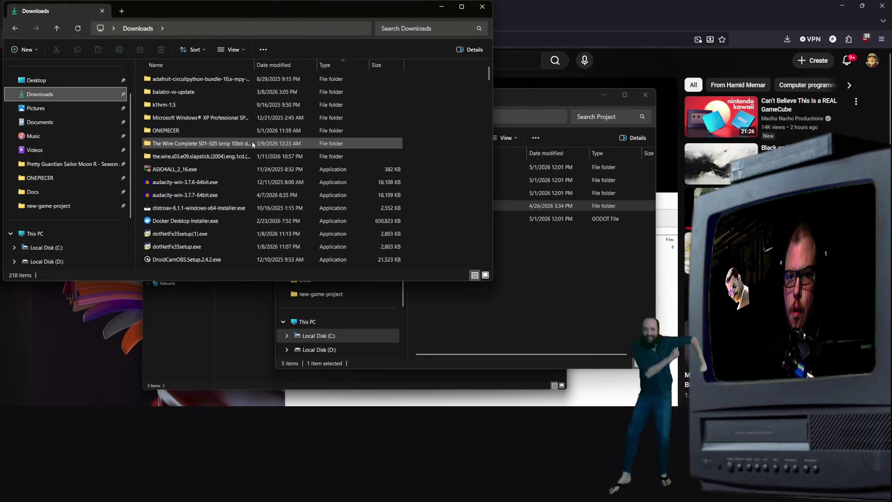
pyautogui.scroll(-3, 105, 203)
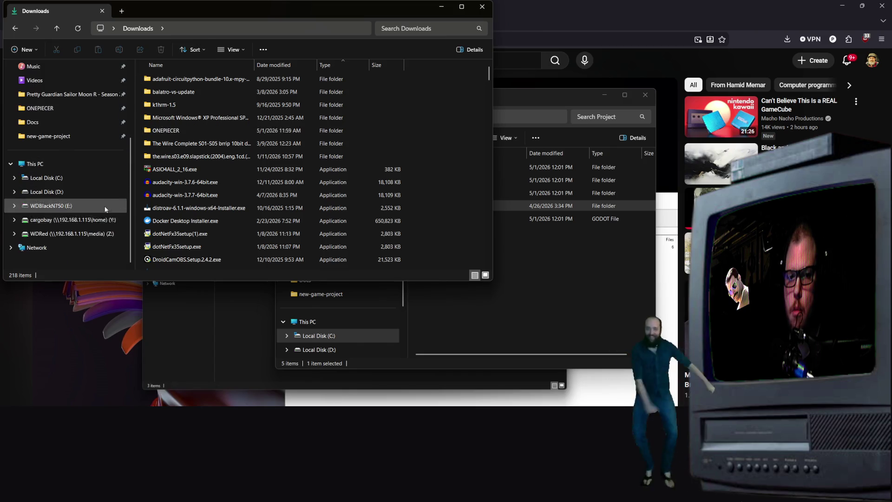
pyautogui.click(69, 181)
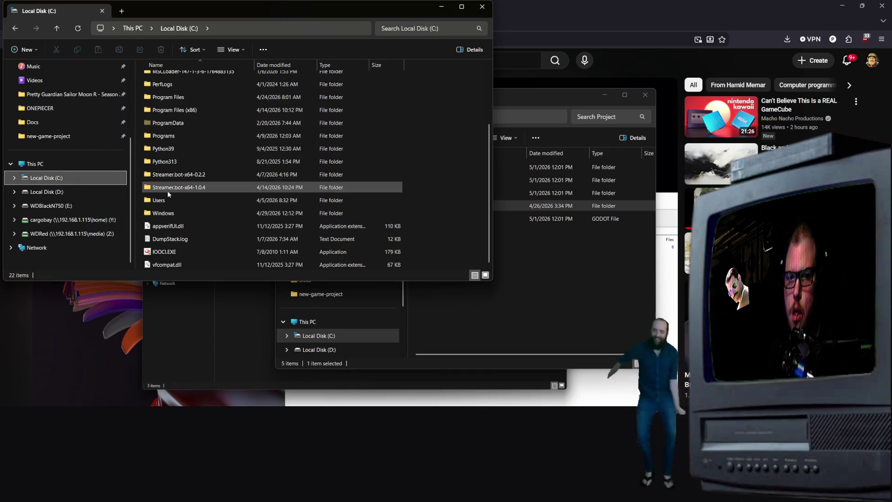
pyautogui.doubleClick(167, 196)
pyautogui.doubleClick(185, 104)
pyautogui.scroll(-5, 203, 194)
pyautogui.scroll(-4, 203, 194)
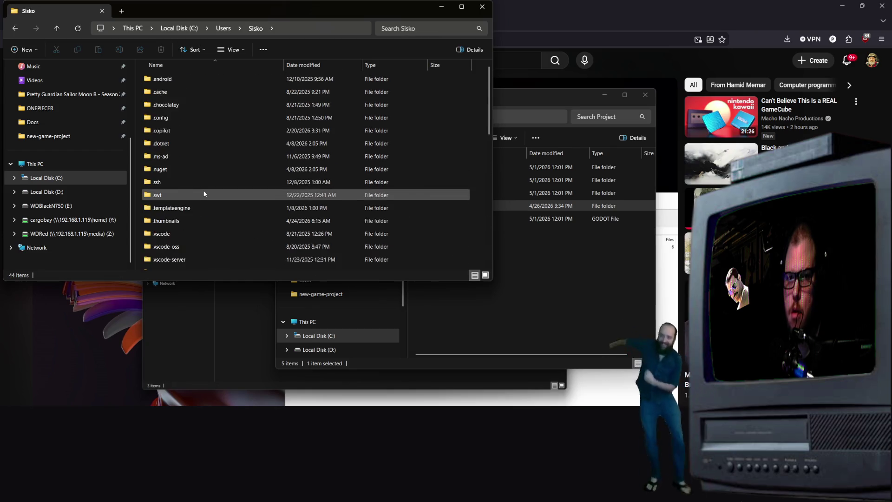
pyautogui.scroll(10, 186, 140)
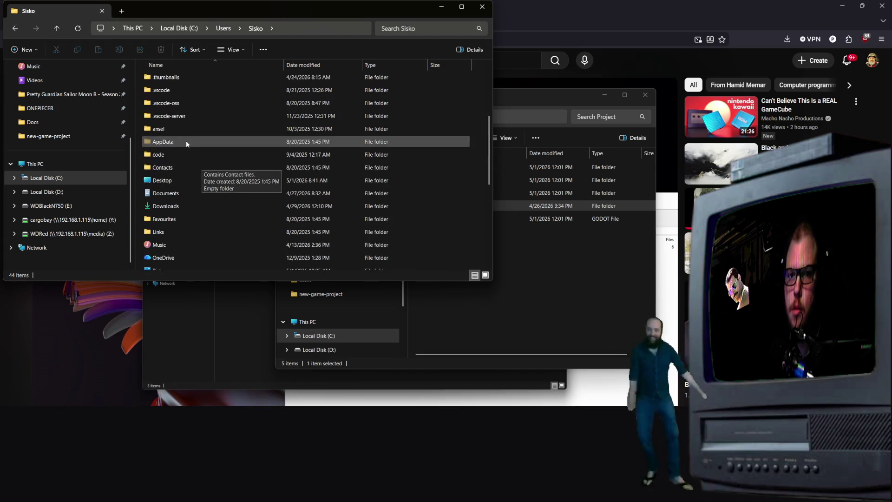
pyautogui.doubleClick(178, 198)
pyautogui.scroll(-6, 212, 163)
pyautogui.scroll(4, 204, 153)
pyautogui.doubleClick(178, 167)
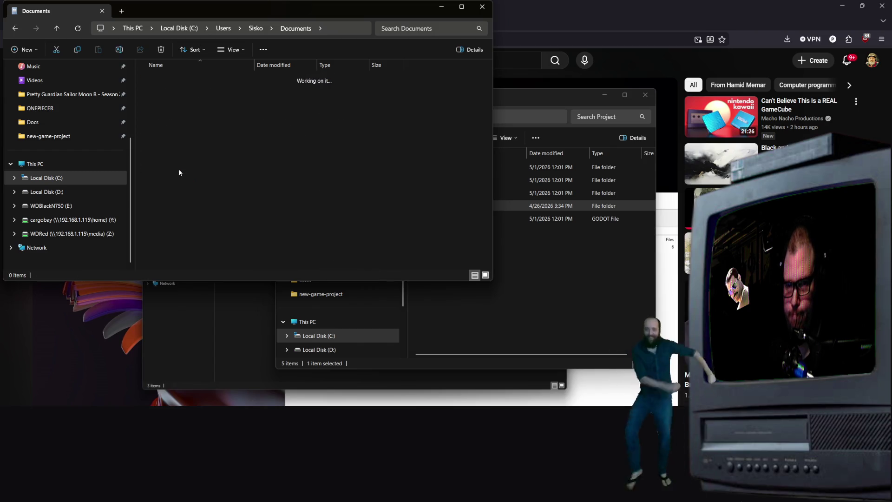
pyautogui.scroll(-1, 377, 132)
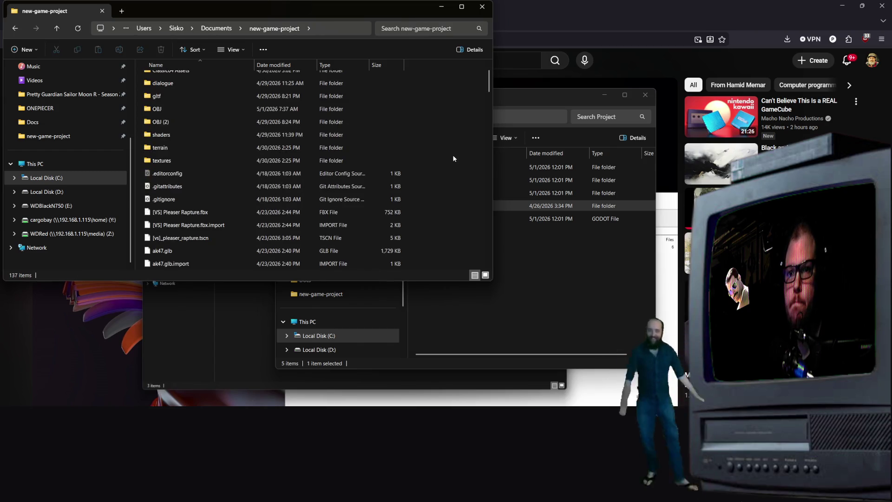
# Drag the Jenova folder from the starter kit's Project folder into new-game-project and start renaming it.
pyautogui.click(584, 307)
pyautogui.moveTo(441, 214)
pyautogui.mouseDown()
pyautogui.moveTo(432, 52)
pyautogui.moveTo(430, 82)
pyautogui.moveTo(445, 87)
pyautogui.mouseUp()
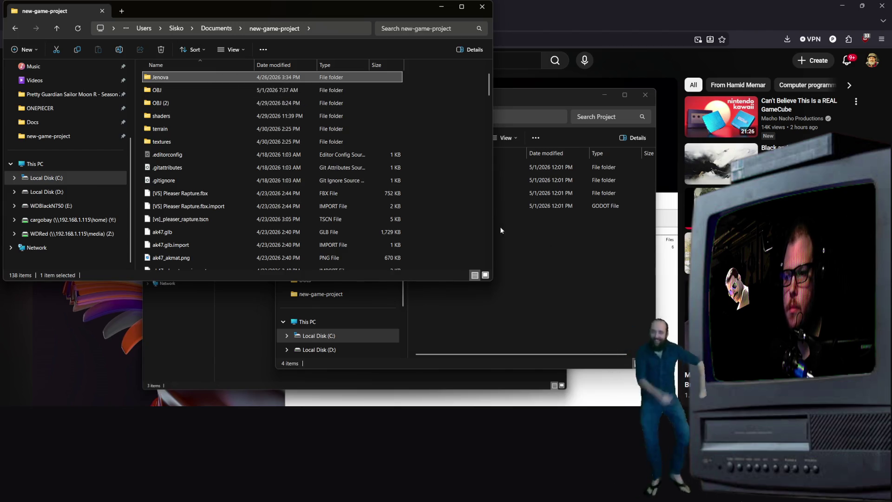
pyautogui.press('F2')
# Resume the tutorial and select Unnamed Project in Godot's Project Manager.
pyautogui.click(124, 361)
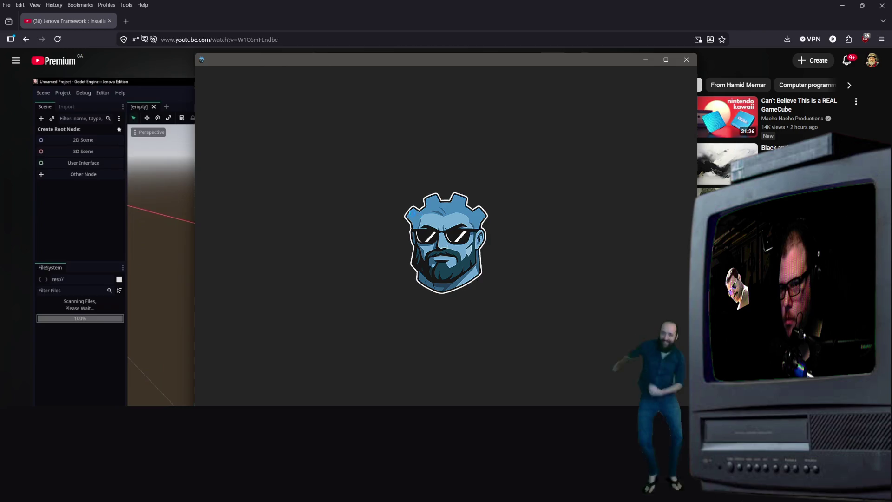
pyautogui.click(327, 121)
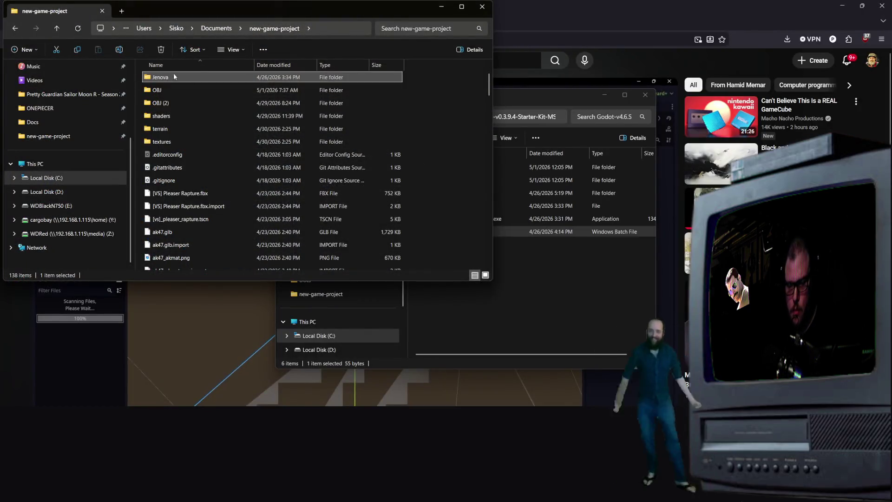
# Paste the Jenova folder into the Godot-v4.6 Jenova Core folder and wait for the copy.
pyautogui.click(576, 335)
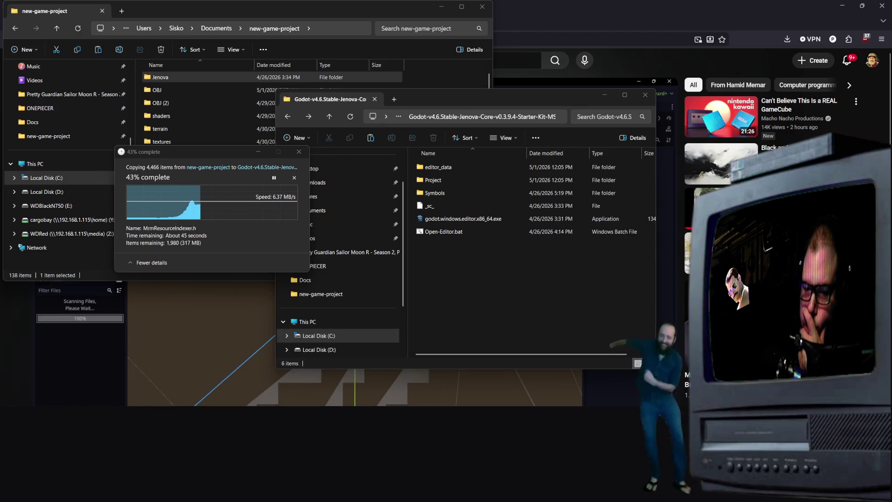
pyautogui.press('super')
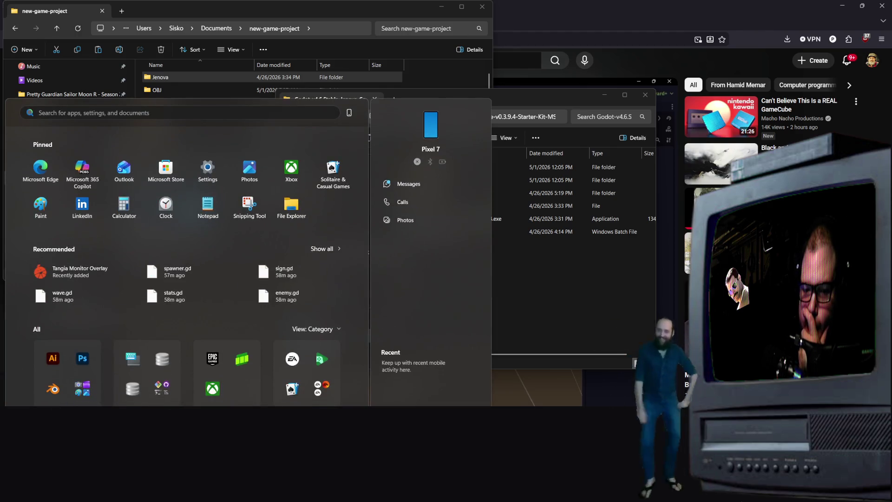
pyautogui.press('super')
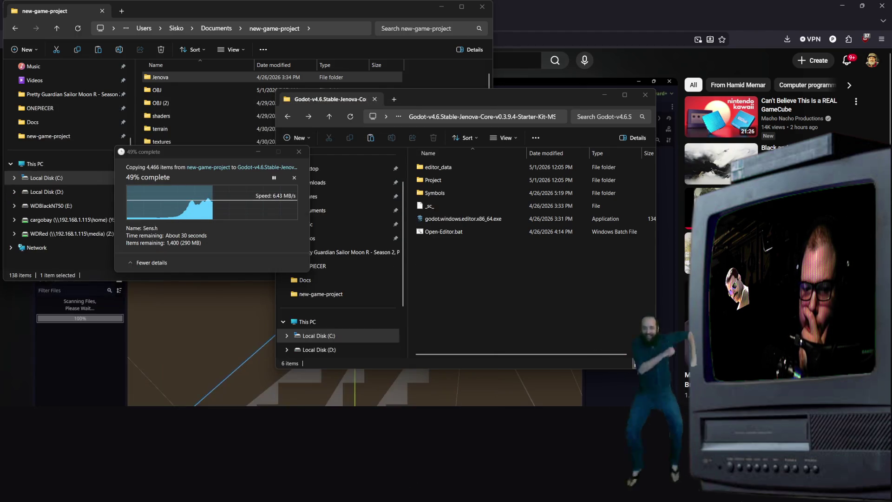
pyautogui.press('super')
pyautogui.press('super')
pyautogui.press('super+Home')
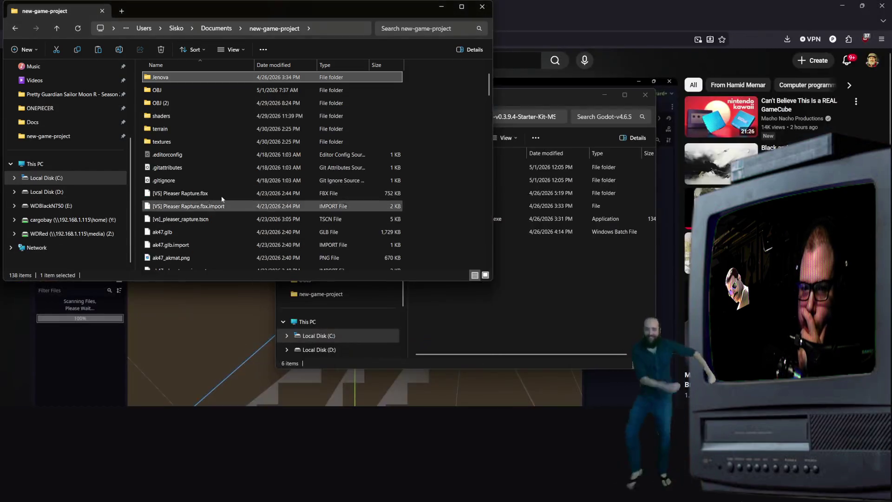
pyautogui.scroll(-20, 227, 208)
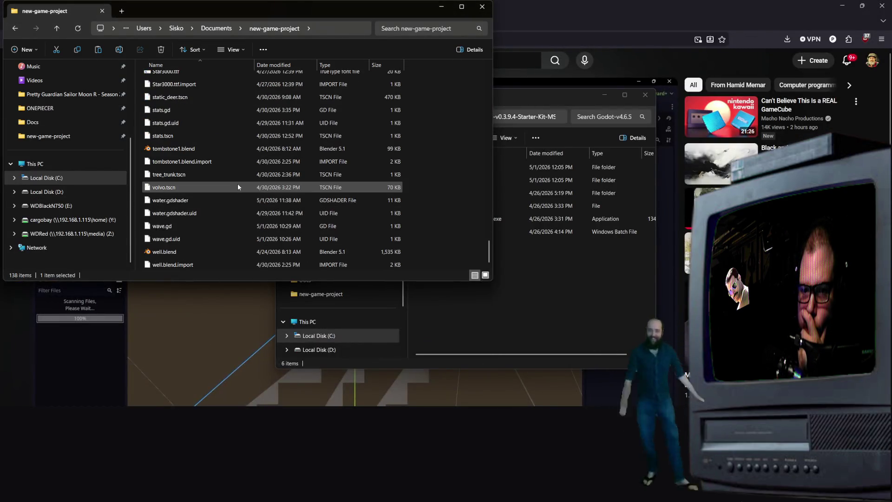
pyautogui.scroll(15, 227, 194)
pyautogui.scroll(-4, 225, 186)
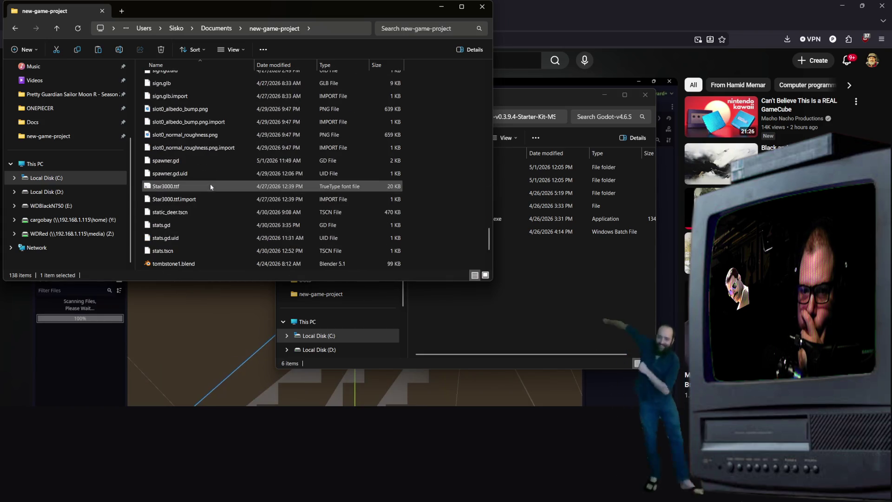
pyautogui.scroll(-5, 211, 179)
pyautogui.scroll(5, 213, 180)
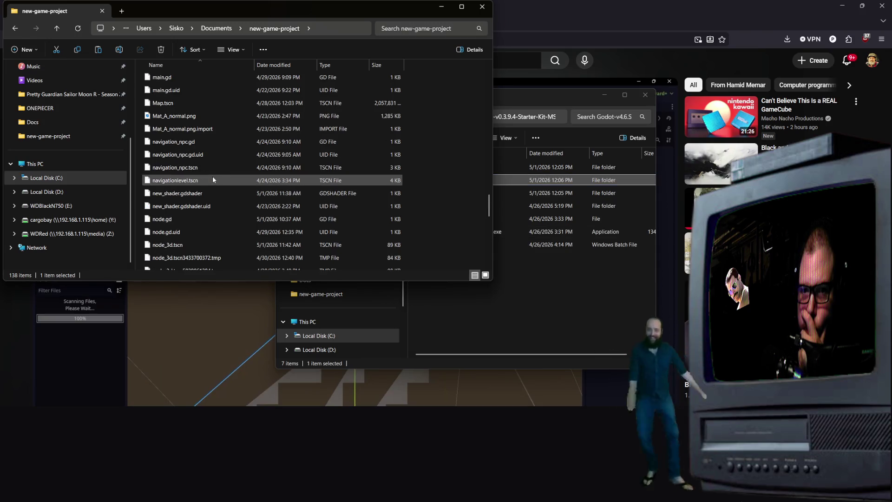
# Switch to the Jenova Core folder window and browse to Local Disk (C:).
pyautogui.click(559, 246)
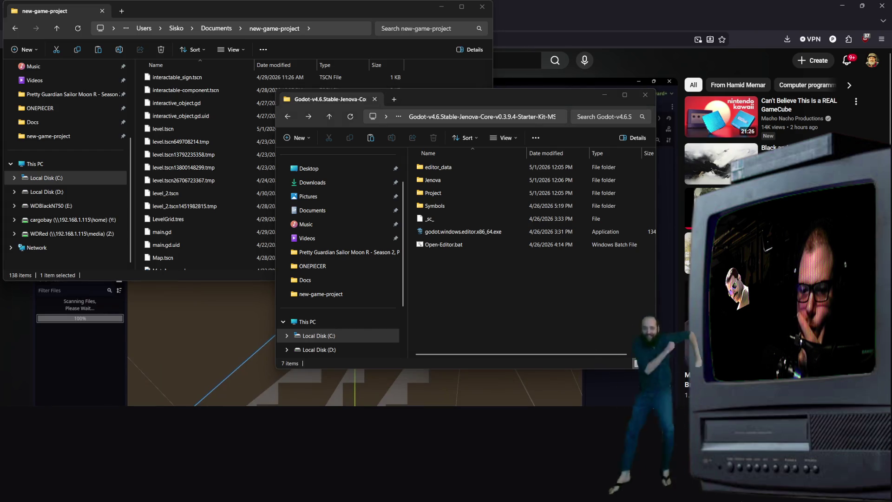
pyautogui.press('super+Home')
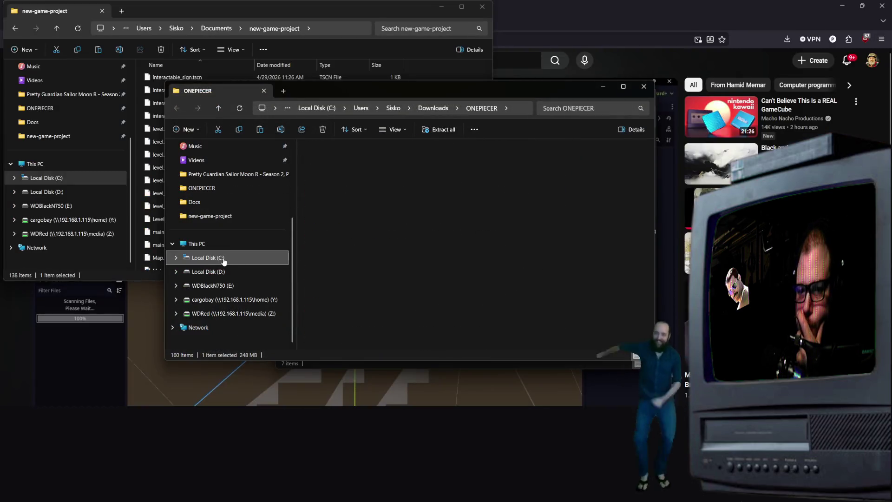
pyautogui.click(235, 257)
pyautogui.scroll(1, 327, 244)
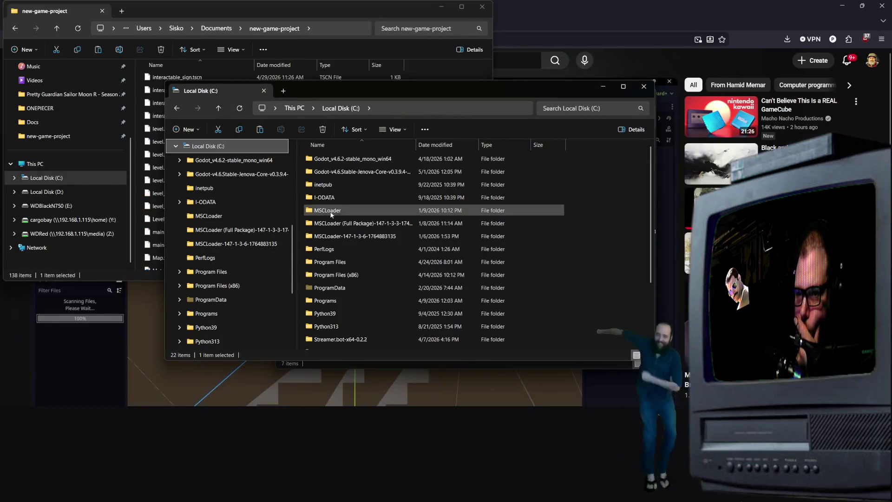
# Launch Godot 4.6.2 mono from C: and open the Signs project.
pyautogui.click(344, 174)
pyautogui.press('Up')
pyautogui.press('Return')
pyautogui.doubleClick(344, 172)
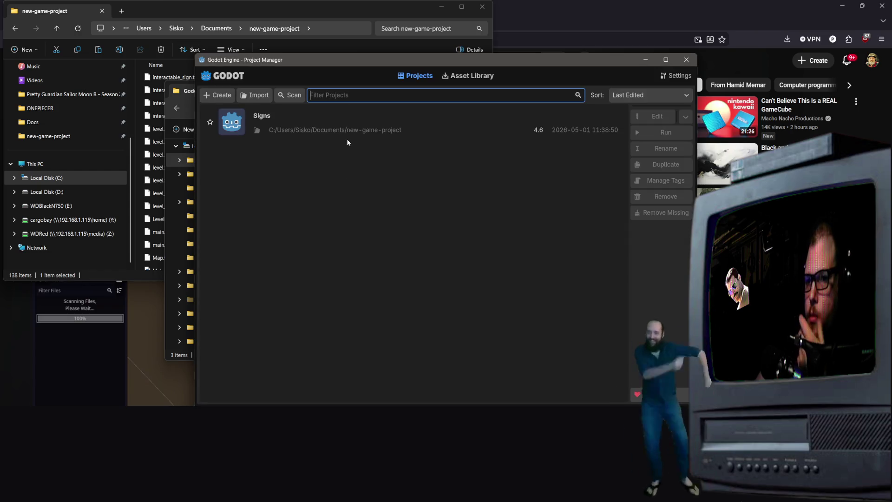
pyautogui.doubleClick(347, 121)
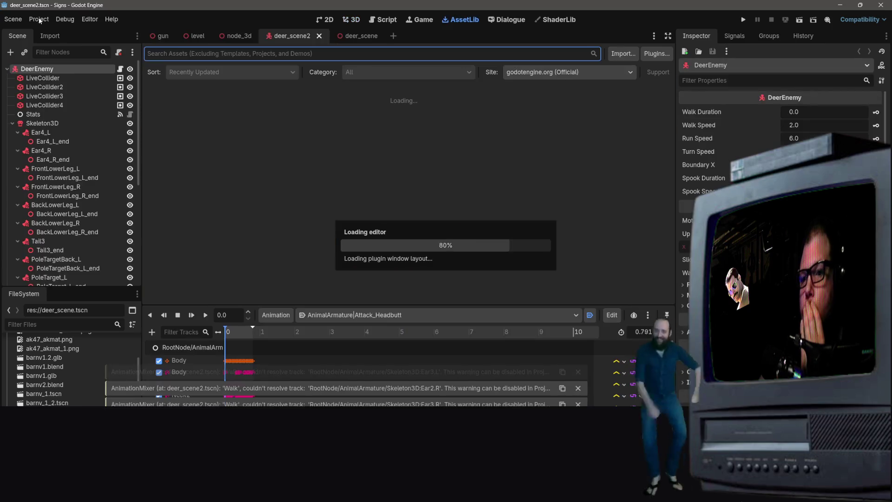
# Bring up the Project menu in the Signs editor.
pyautogui.click(39, 19)
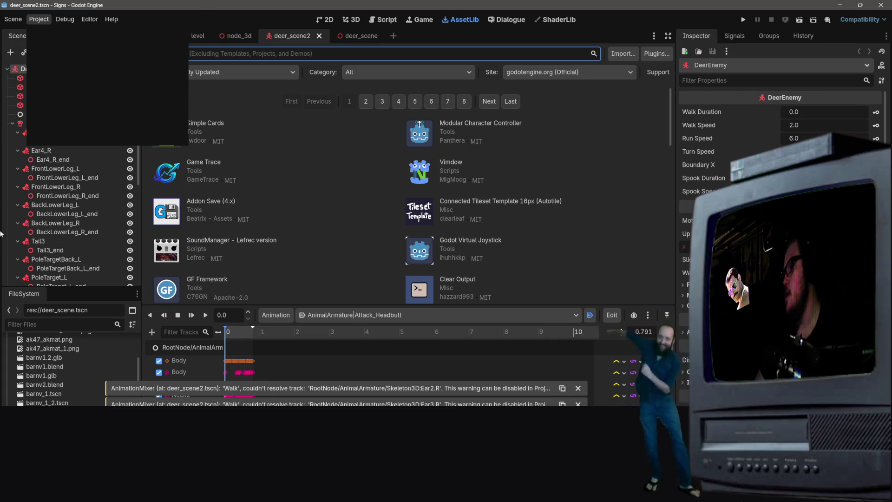
pyautogui.click(0, 228)
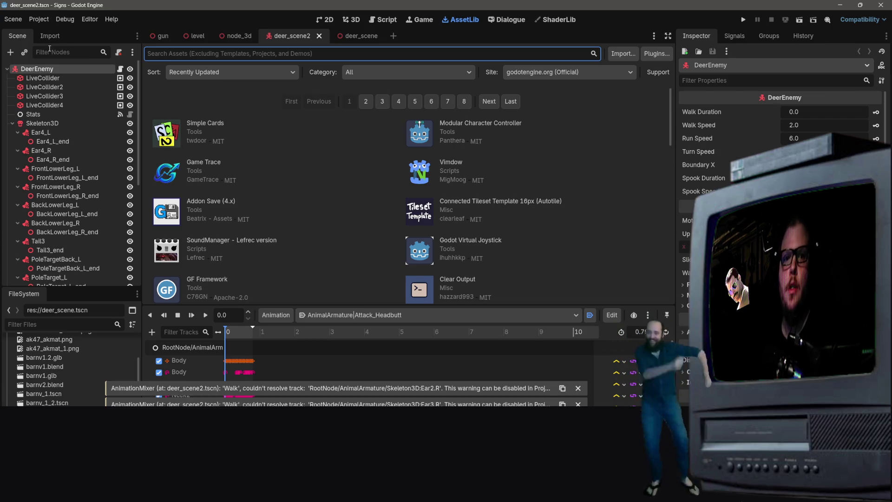
pyautogui.click(39, 19)
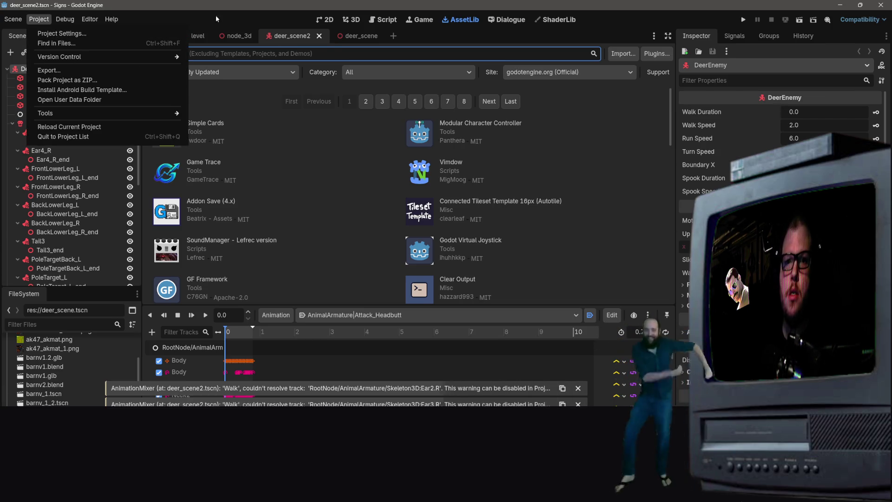
# Open Project Settings and review Rendering: GL Compatibility, Scaling 3D, Lightmapping, Mesh LOD, VRS, lights and shadows.
pyautogui.click(62, 34)
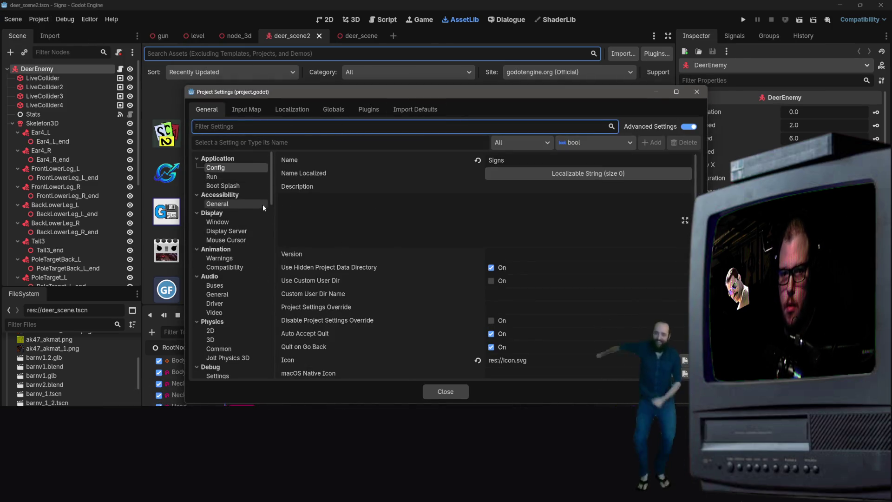
pyautogui.scroll(-5, 246, 238)
pyautogui.scroll(-3, 247, 237)
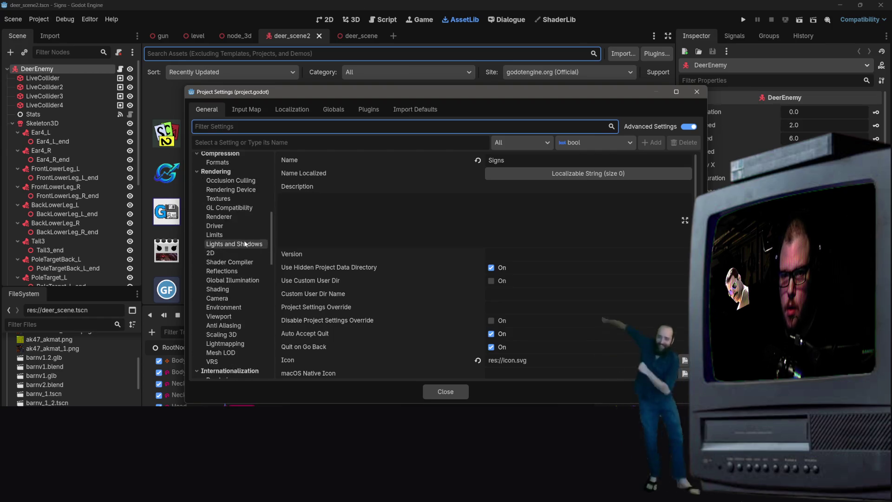
pyautogui.click(214, 227)
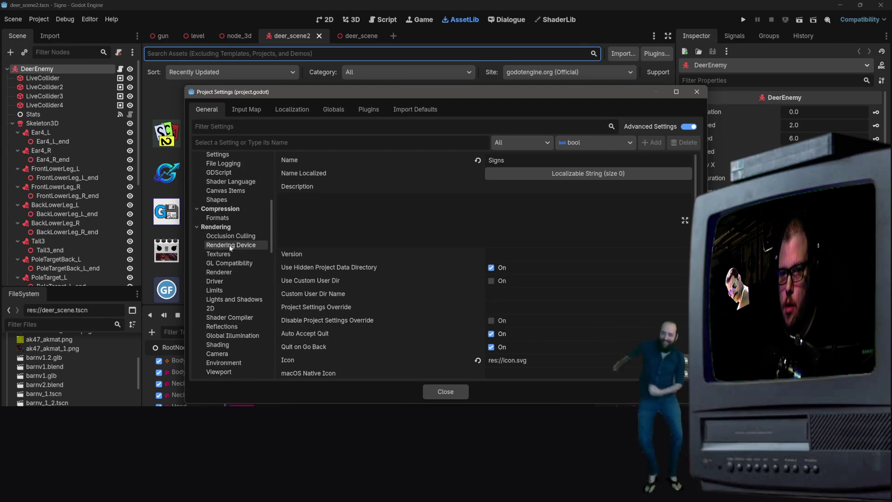
pyautogui.click(225, 264)
pyautogui.click(529, 166)
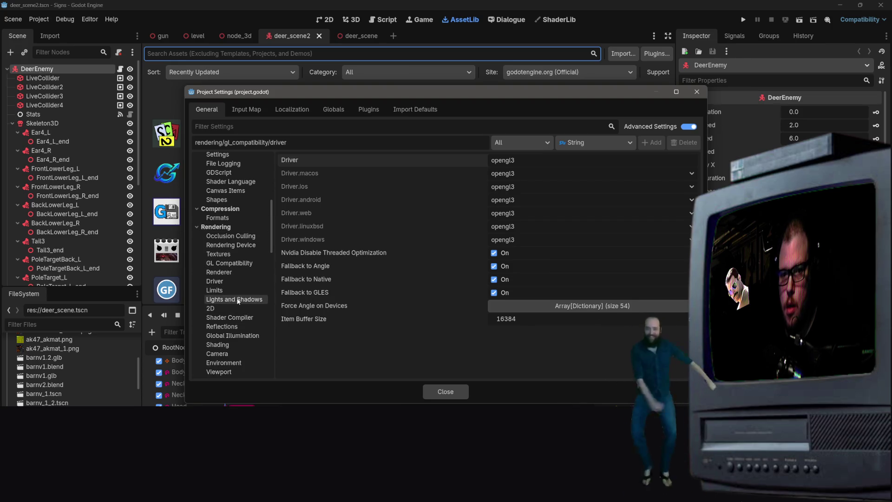
pyautogui.scroll(-4, 223, 280)
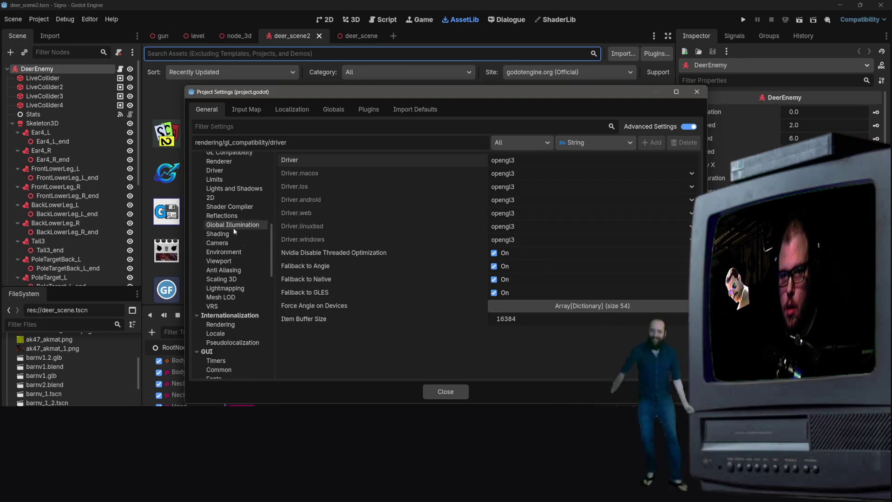
pyautogui.click(238, 278)
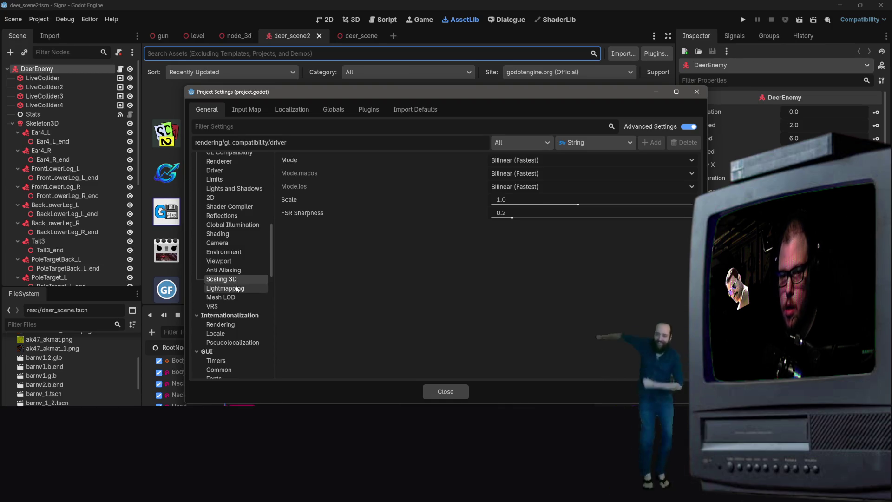
pyautogui.click(237, 288)
pyautogui.click(232, 298)
pyautogui.click(213, 306)
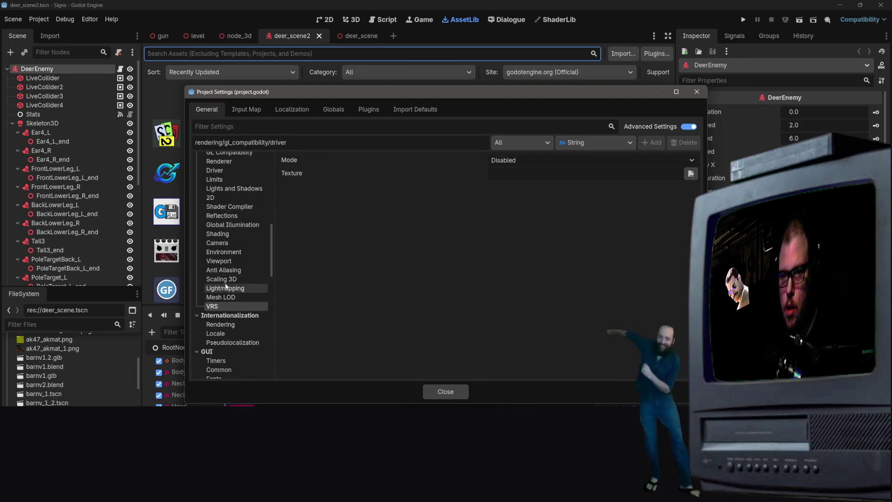
pyautogui.scroll(3, 224, 279)
pyautogui.click(224, 274)
pyautogui.scroll(15, 229, 191)
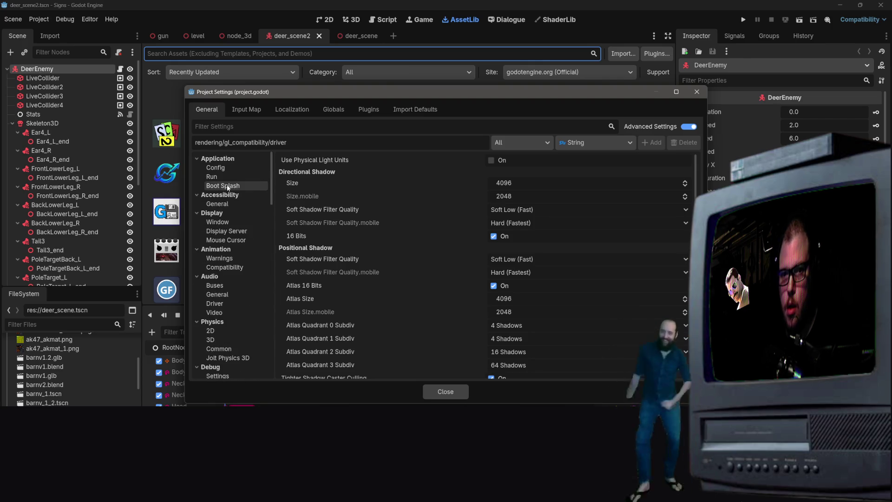
# Look through Application, Boot Splash, Accessibility, Display Window/Server, Mouse Cursor and Animation settings.
pyautogui.click(226, 169)
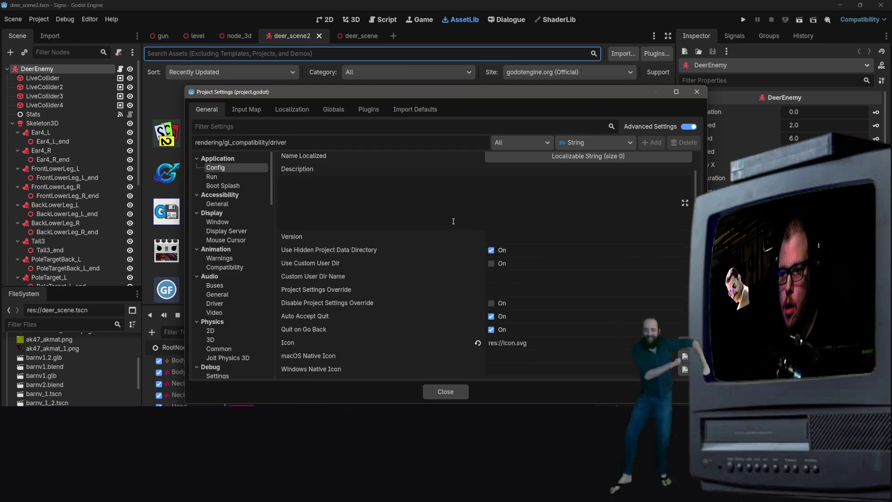
pyautogui.click(212, 177)
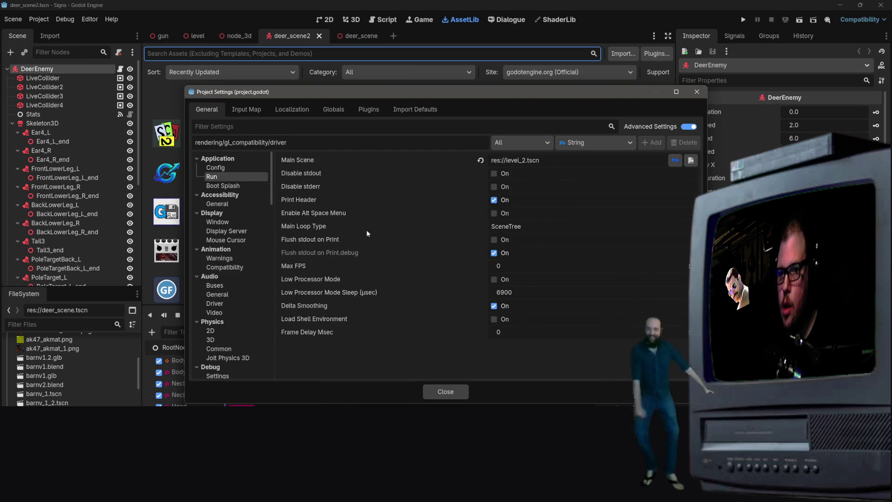
pyautogui.click(225, 187)
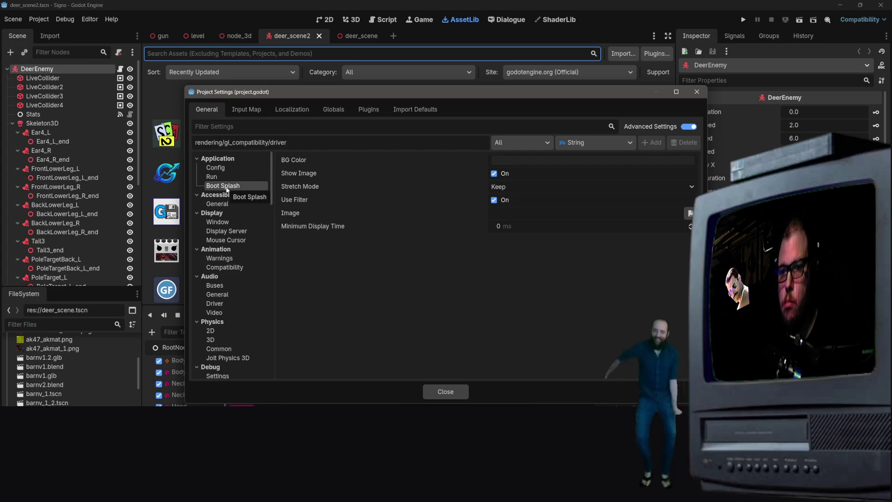
pyautogui.click(217, 204)
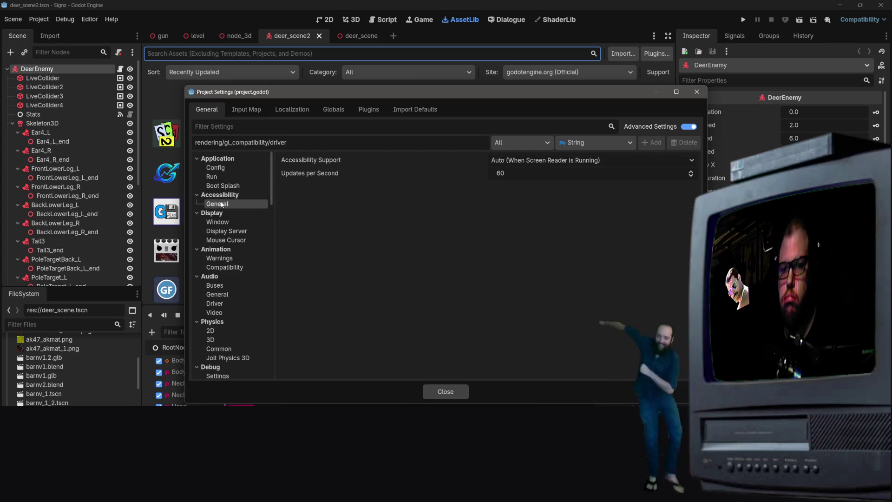
pyautogui.click(232, 222)
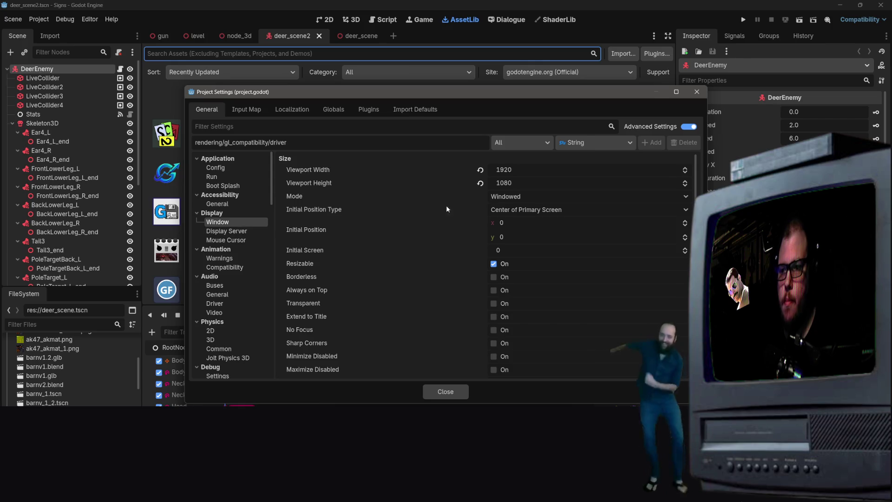
pyautogui.scroll(-3, 446, 214)
pyautogui.scroll(-5, 469, 234)
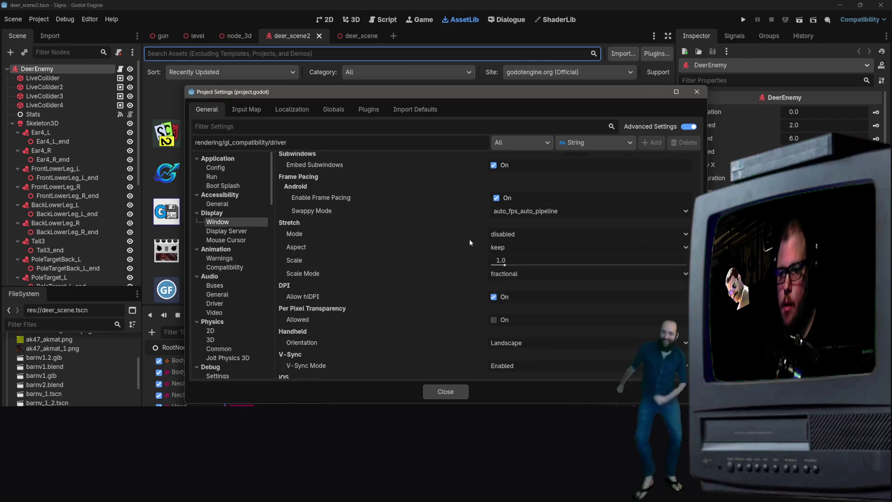
pyautogui.click(236, 231)
pyautogui.click(238, 239)
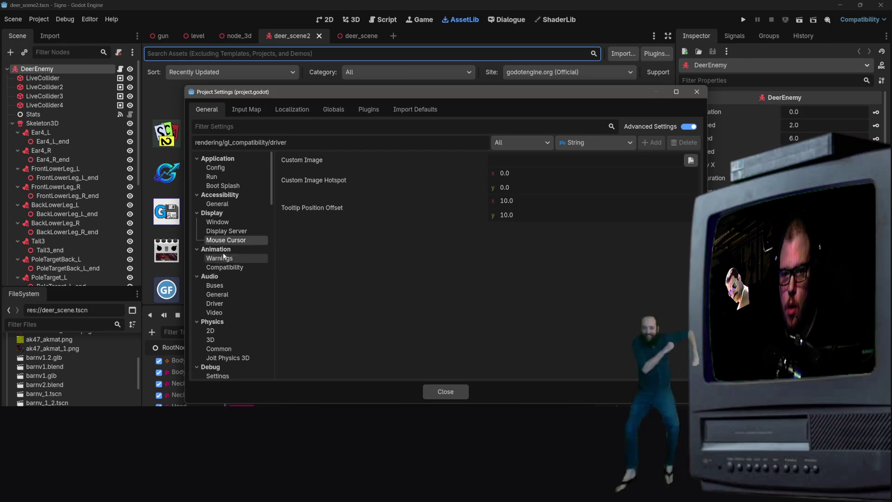
pyautogui.click(225, 261)
pyautogui.click(225, 267)
# Check the Physics 3D, Physics 2D and Debug settings, ending on Navigation 2D.
pyautogui.scroll(-3, 219, 251)
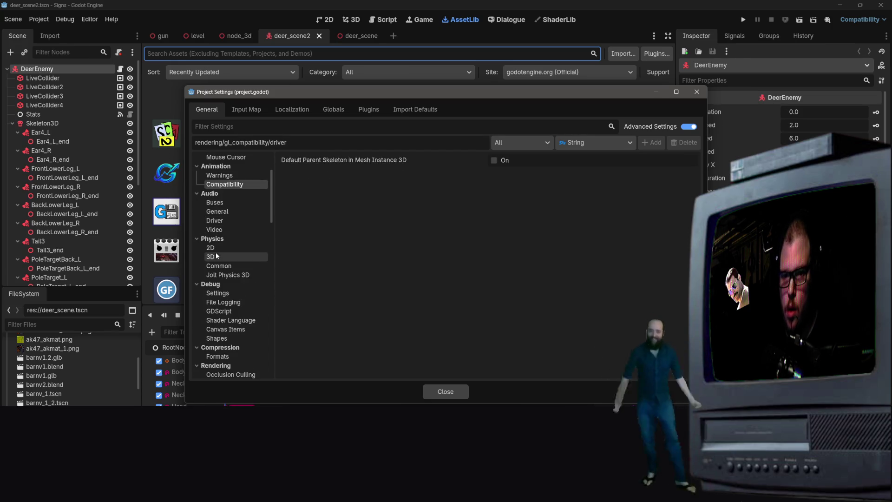
pyautogui.click(214, 257)
pyautogui.click(221, 249)
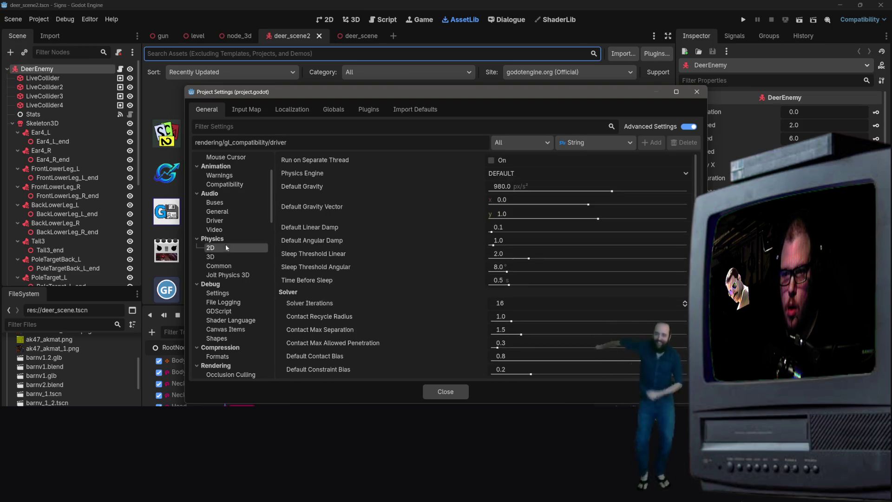
pyautogui.scroll(-3, 224, 247)
pyautogui.click(229, 212)
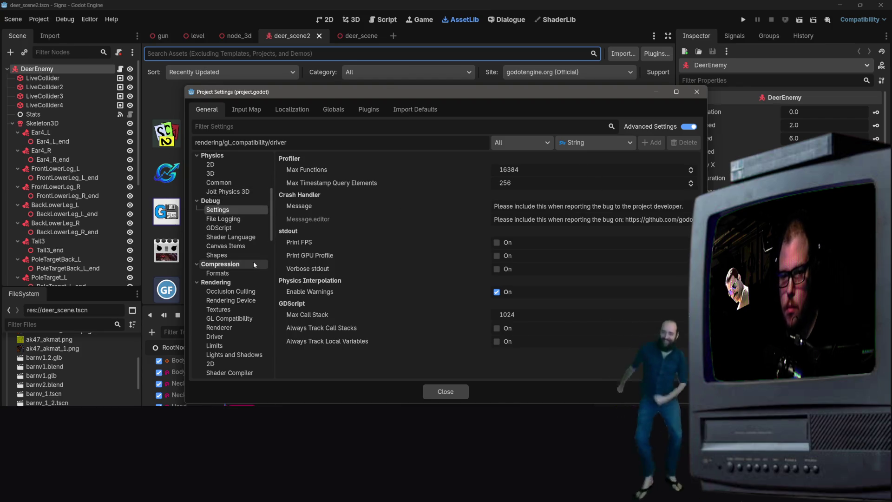
pyautogui.scroll(-3, 253, 261)
pyautogui.scroll(-10, 247, 333)
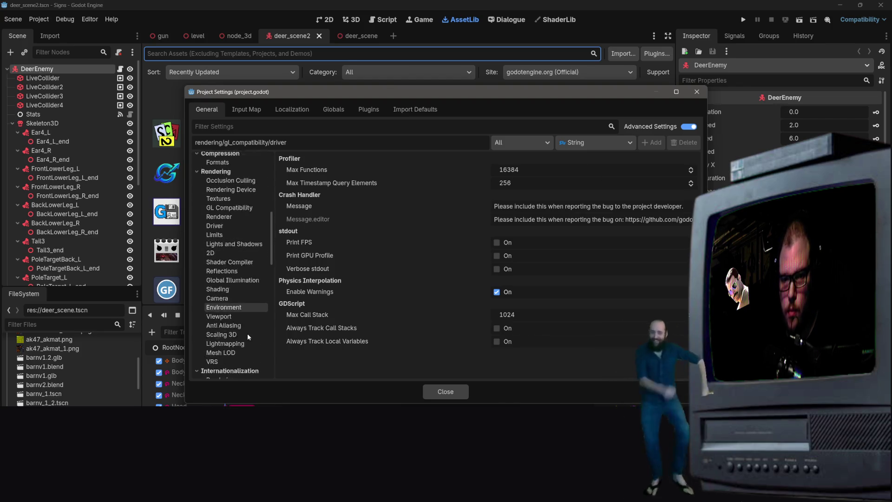
pyautogui.scroll(-6, 247, 329)
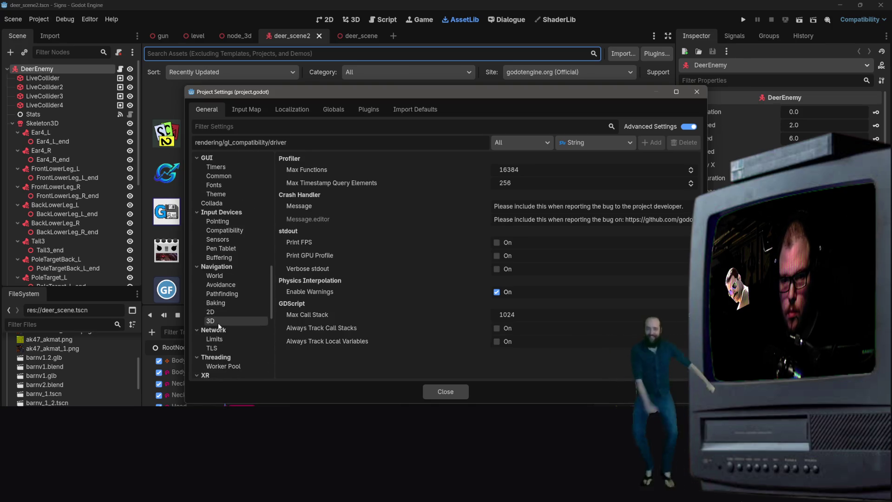
pyautogui.click(215, 312)
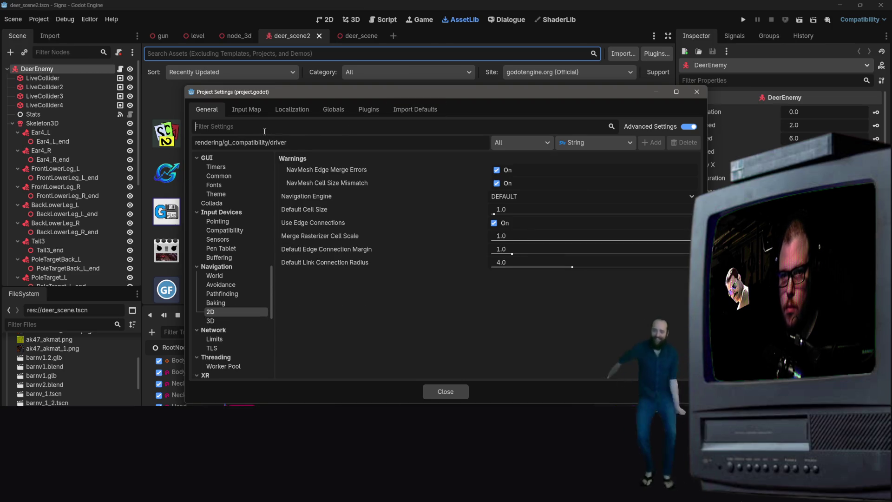
pyautogui.hotkey('ctrl', 'a')
# Filter the settings by 'render' and show the Rendering > GL Compatibility category.
pyautogui.press('BackSpace')
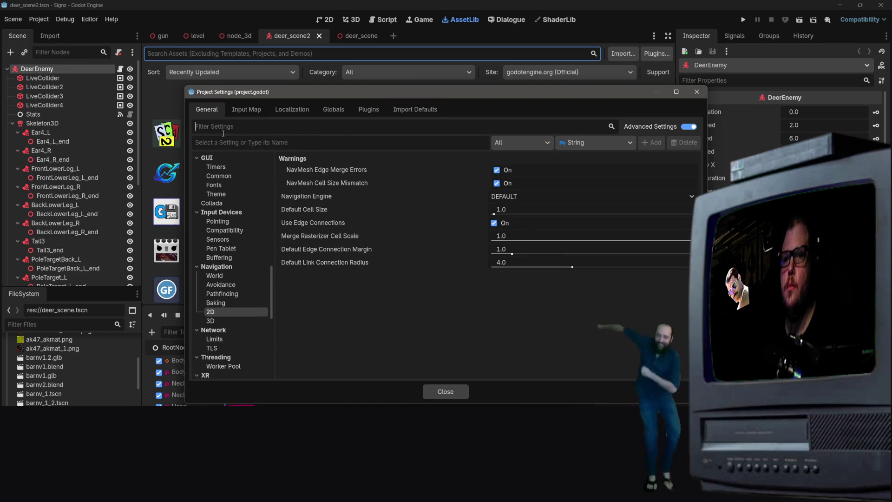
pyautogui.write('gl')
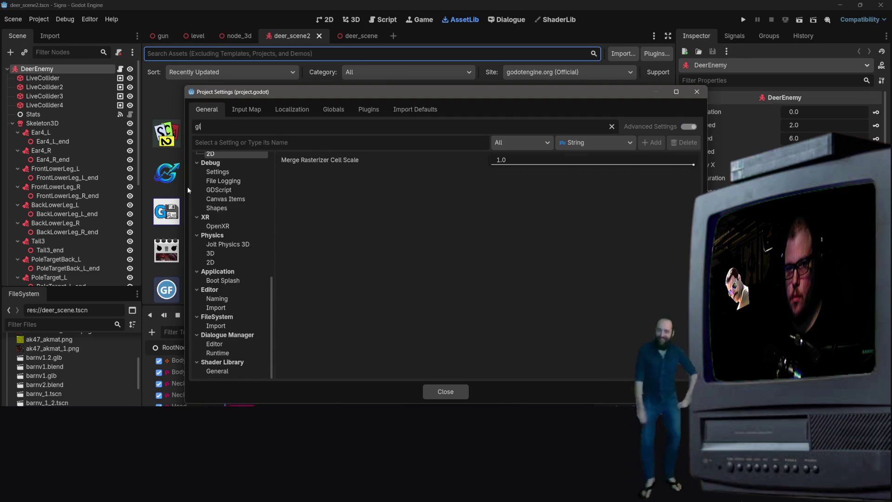
pyautogui.press('BackSpace')
pyautogui.press('BackSpace')
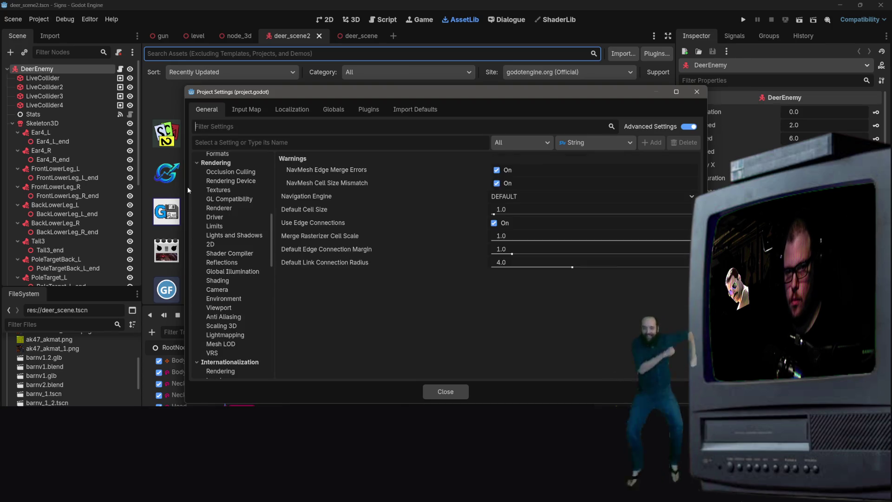
pyautogui.write('render')
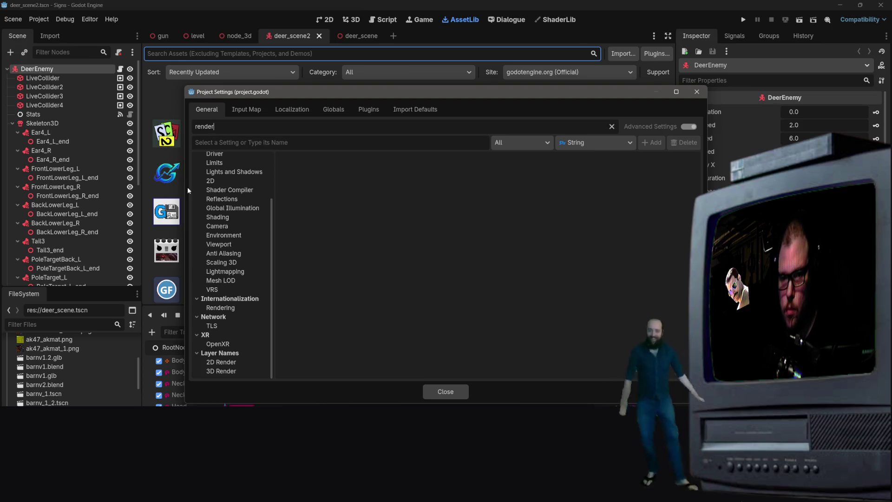
pyautogui.scroll(3, 223, 288)
pyautogui.click(228, 194)
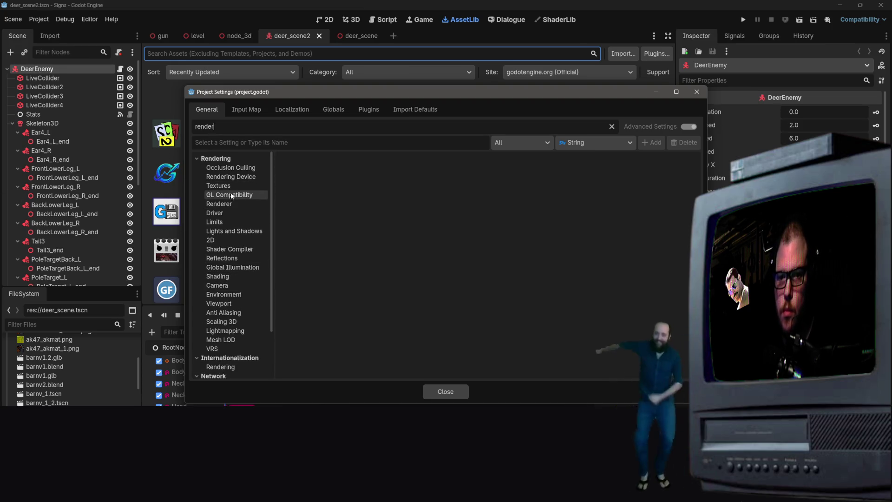
# Check the renderer Driver values are opengl3, then refilter the settings with 'gl_'.
pyautogui.click(559, 160)
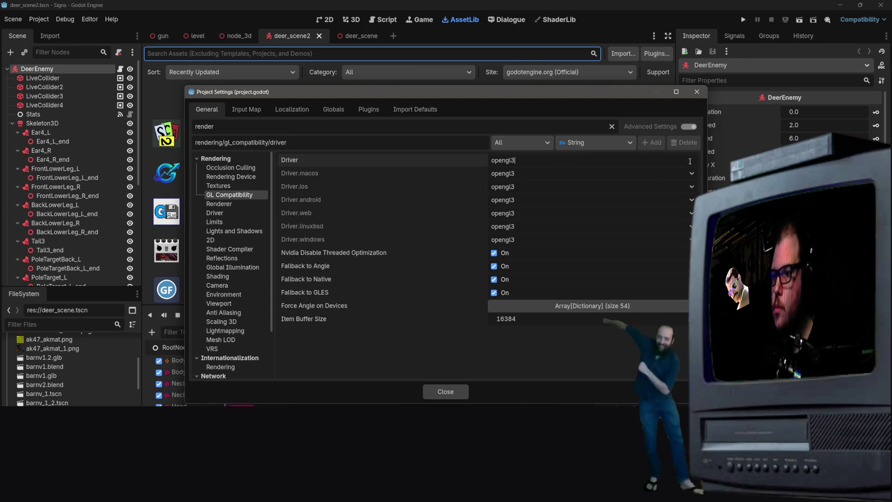
pyautogui.click(684, 176)
pyautogui.click(679, 176)
pyautogui.click(649, 162)
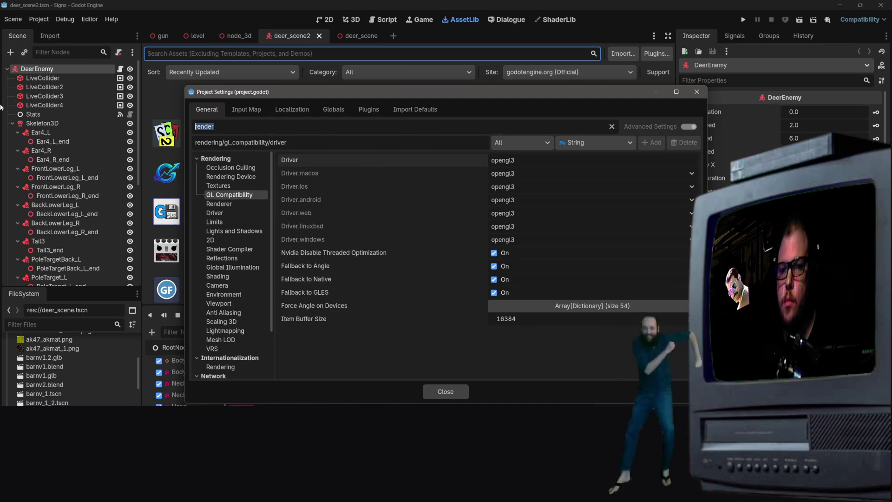
pyautogui.write('gl_')
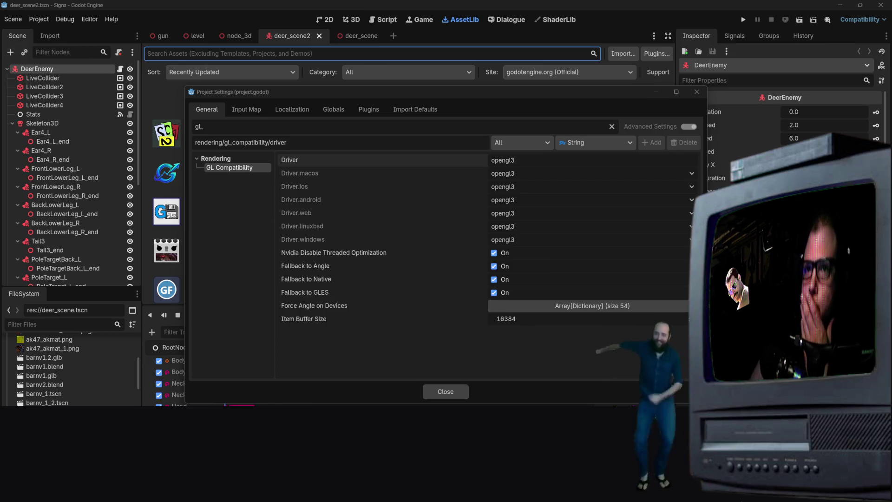
pyautogui.click(198, 159)
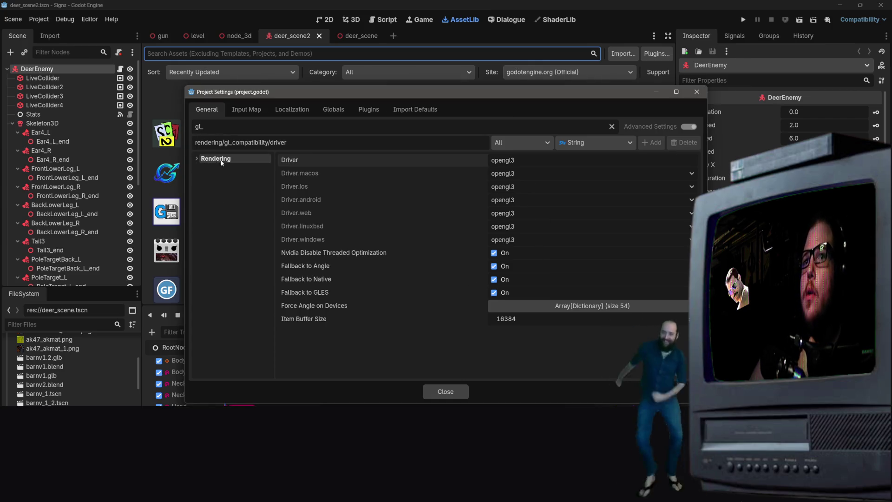
# Close Project Settings and bring up the Editor Settings dialog.
pyautogui.click(697, 92)
pyautogui.click(103, 36)
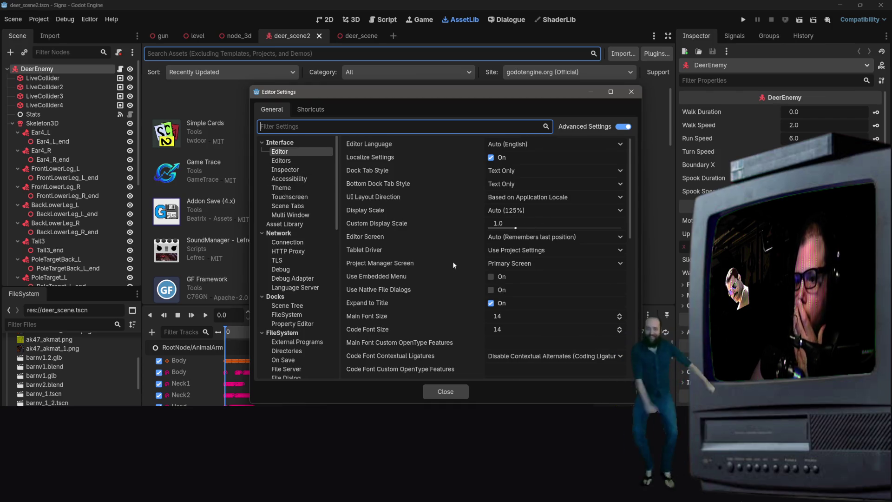
pyautogui.scroll(-3, 510, 194)
pyautogui.scroll(-8, 296, 252)
pyautogui.scroll(5, 296, 252)
pyautogui.scroll(-6, 297, 251)
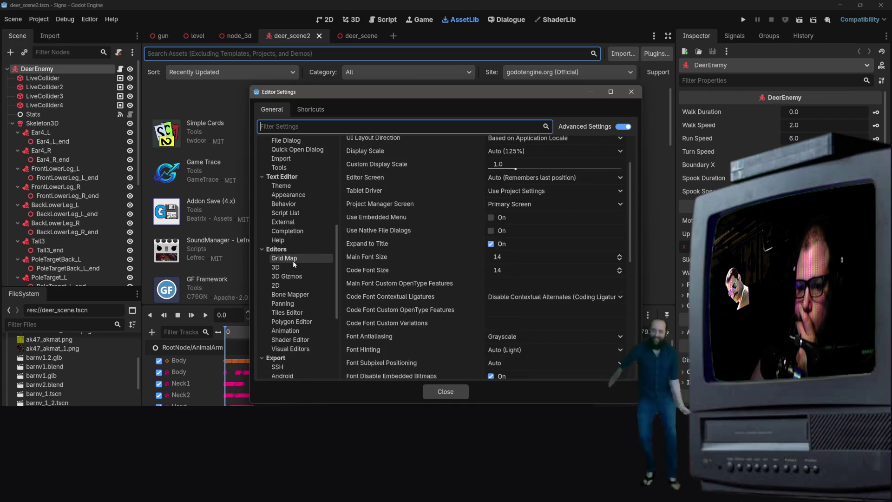
pyautogui.scroll(9, 304, 246)
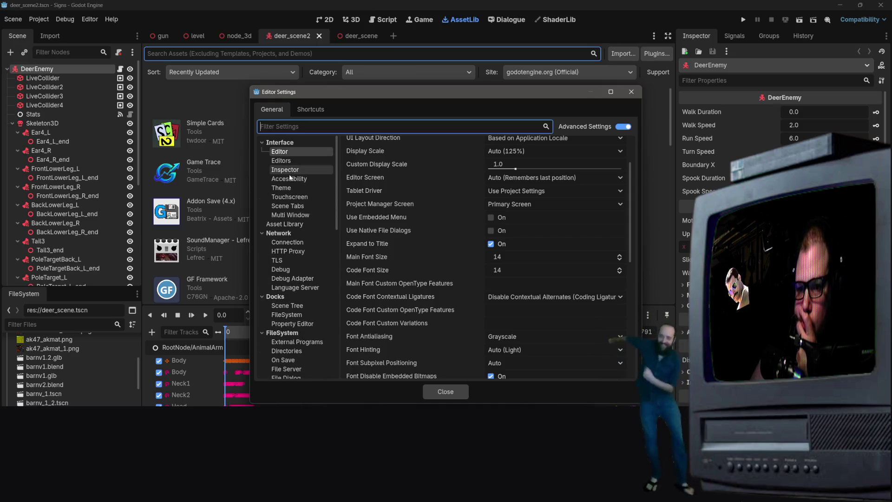
pyautogui.scroll(-3, 297, 269)
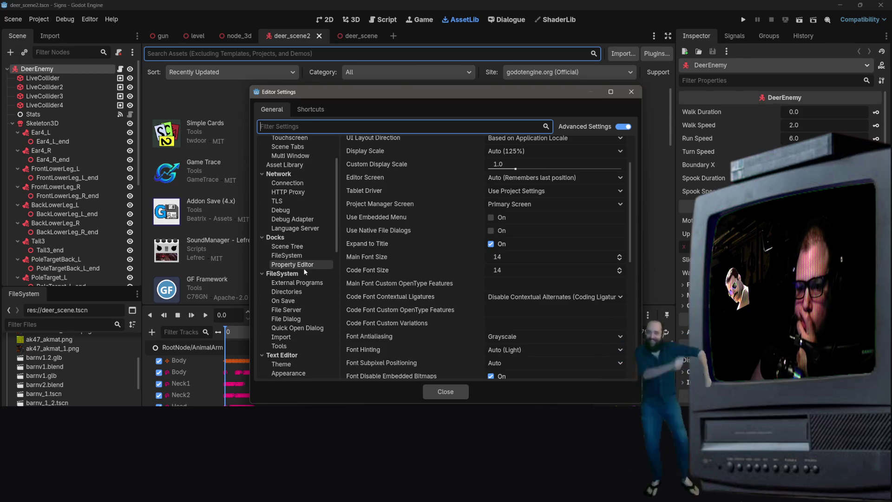
pyautogui.scroll(-3, 301, 296)
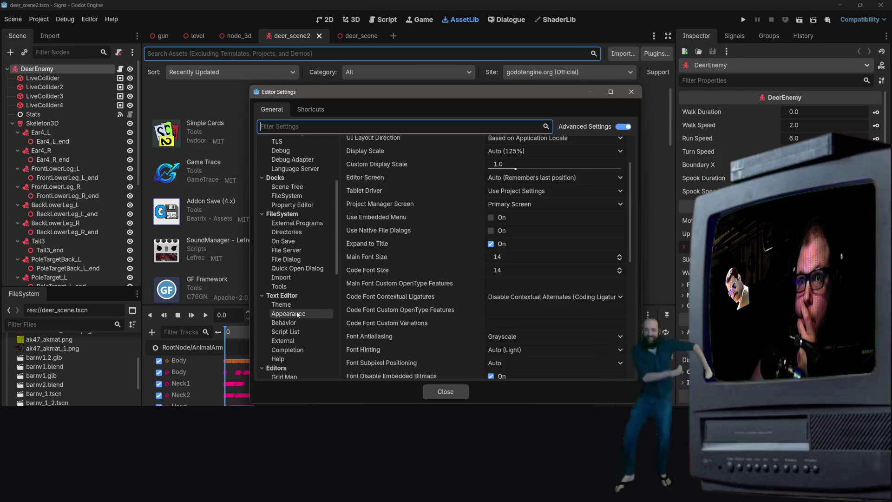
pyautogui.scroll(6, 300, 315)
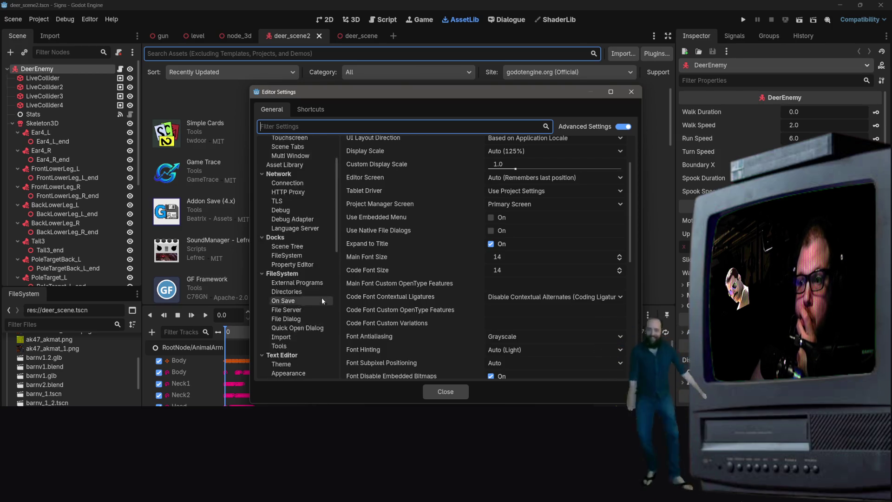
pyautogui.scroll(3, 507, 252)
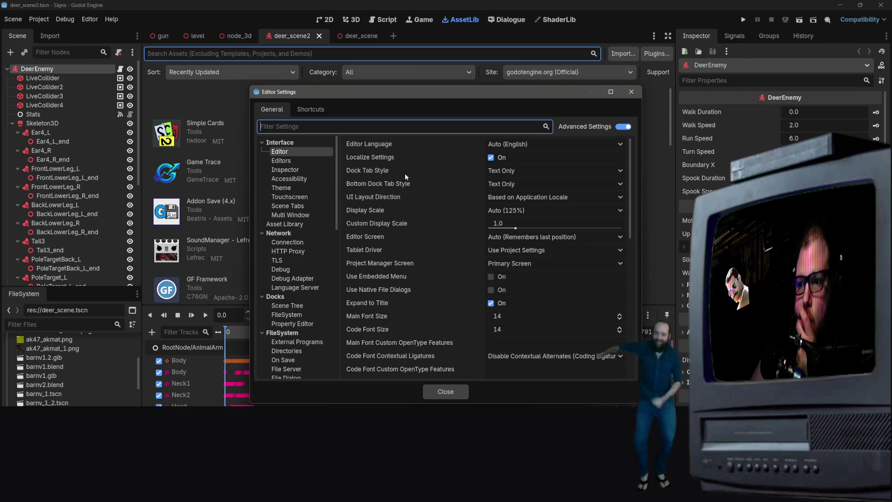
# Show Interface > Multi Window settings: Enable, Restore Windows on Load, Maximize Window.
pyautogui.moveTo(384, 142)
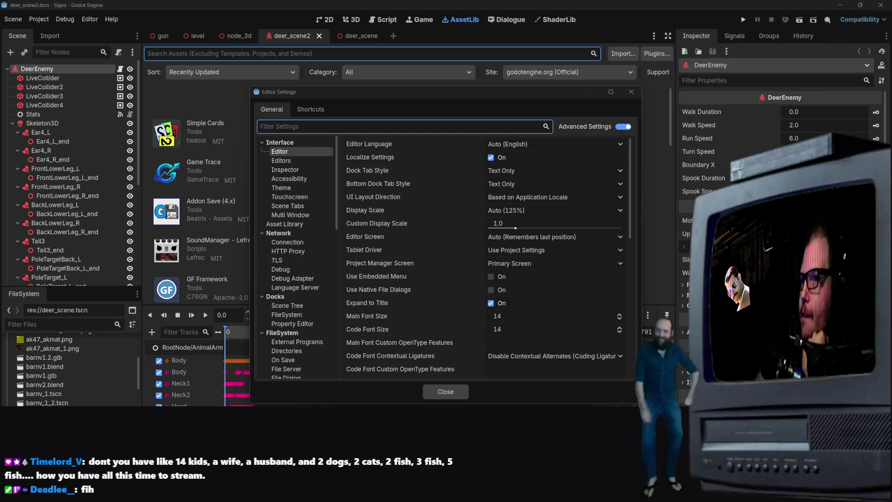
pyautogui.click(262, 232)
pyautogui.click(290, 214)
pyautogui.click(288, 231)
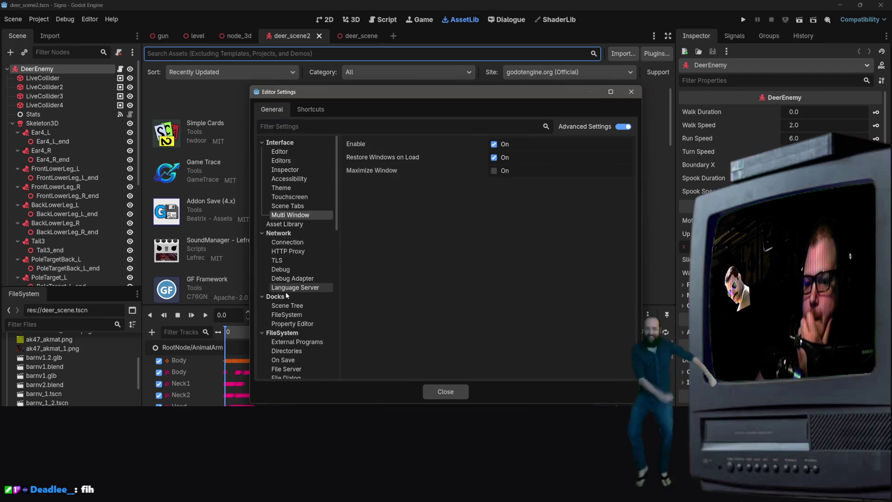
pyautogui.scroll(-3, 286, 290)
pyautogui.scroll(3, 310, 245)
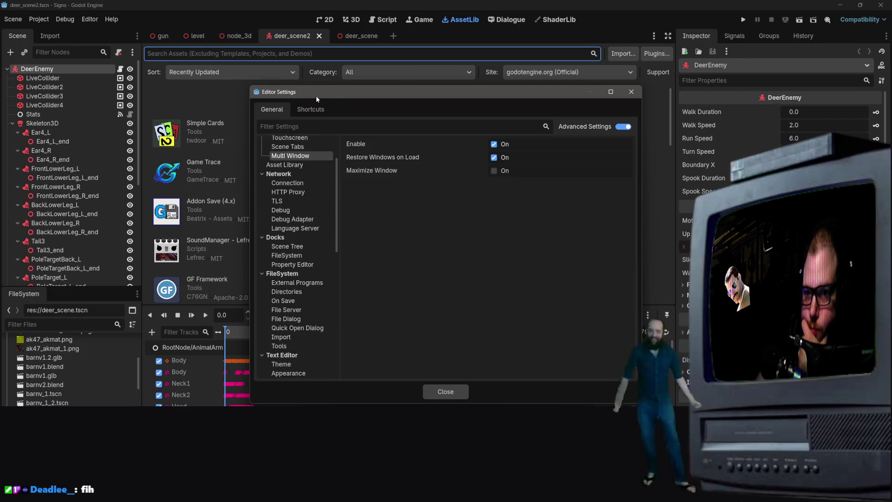
pyautogui.scroll(-5, 325, 274)
pyautogui.scroll(5, 323, 281)
pyautogui.scroll(5, 319, 270)
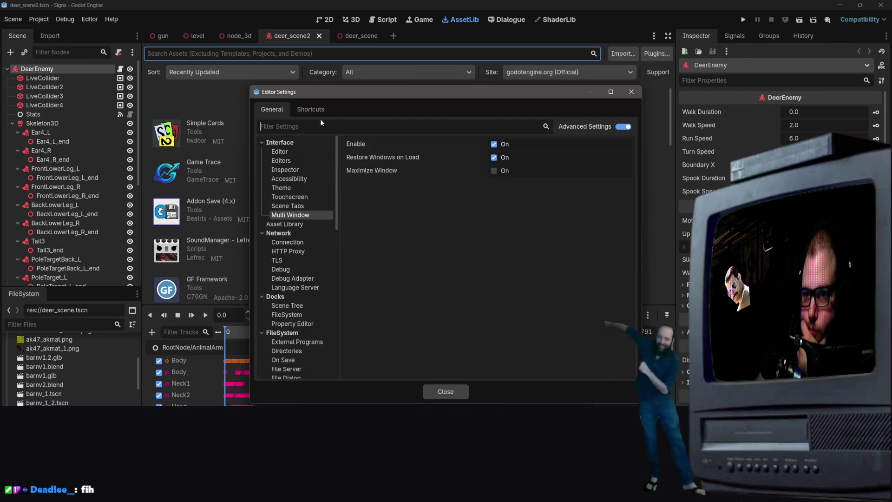
# Filter Editor Settings on 'rend' and show the Project Manager category.
pyautogui.write('ren')
pyautogui.press('BackSpace')
pyautogui.press('BackSpace')
pyautogui.press('BackSpace')
pyautogui.write('rend')
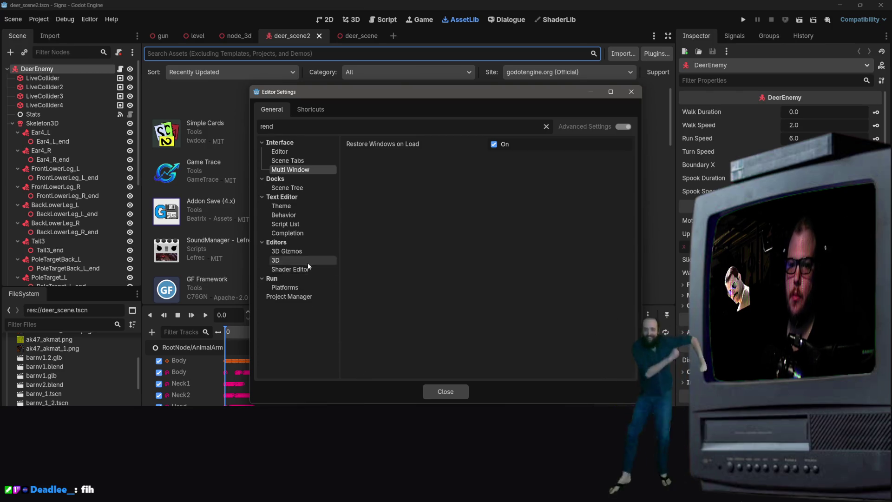
pyautogui.click(292, 288)
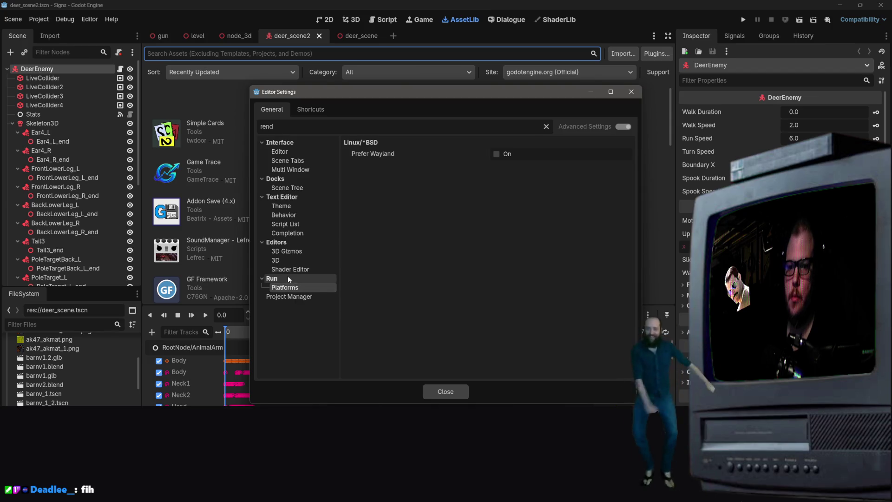
pyautogui.click(289, 276)
pyautogui.click(291, 271)
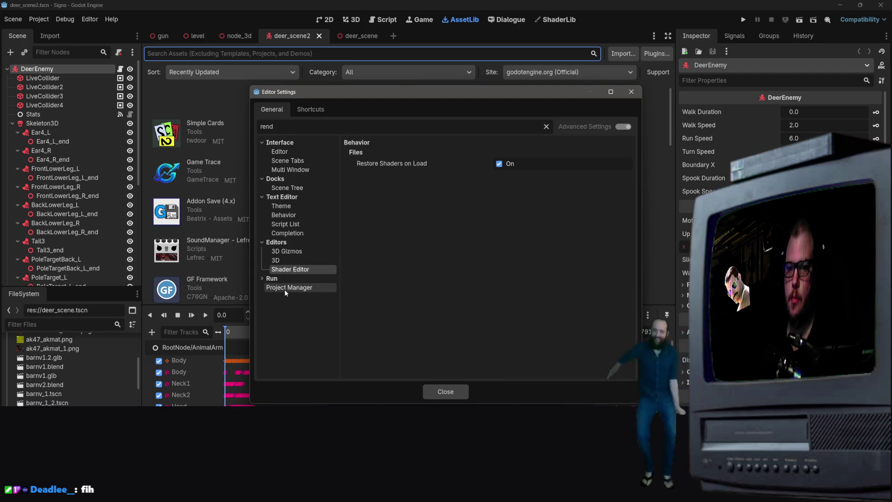
pyautogui.click(285, 288)
# Set Default Renderer to forward_plus, close Editor Settings and quit Godot.
pyautogui.click(559, 143)
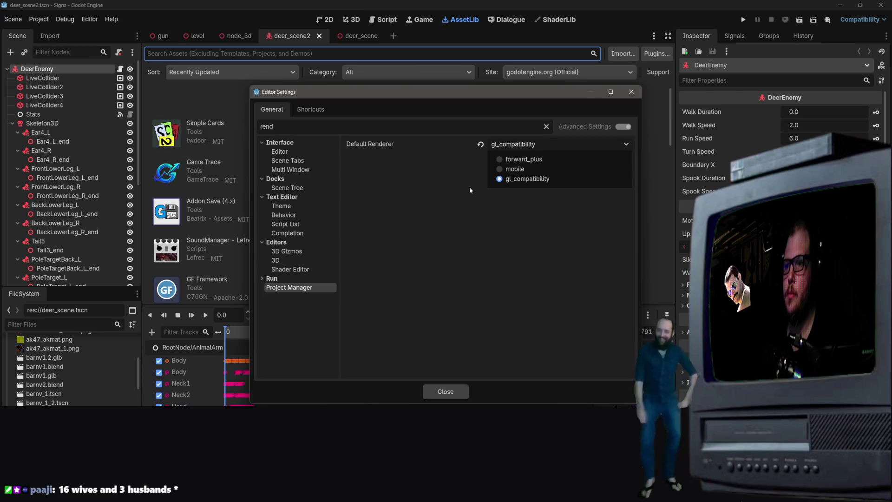
pyautogui.click(525, 160)
pyautogui.click(533, 147)
pyautogui.click(533, 145)
pyautogui.click(534, 145)
pyautogui.click(534, 144)
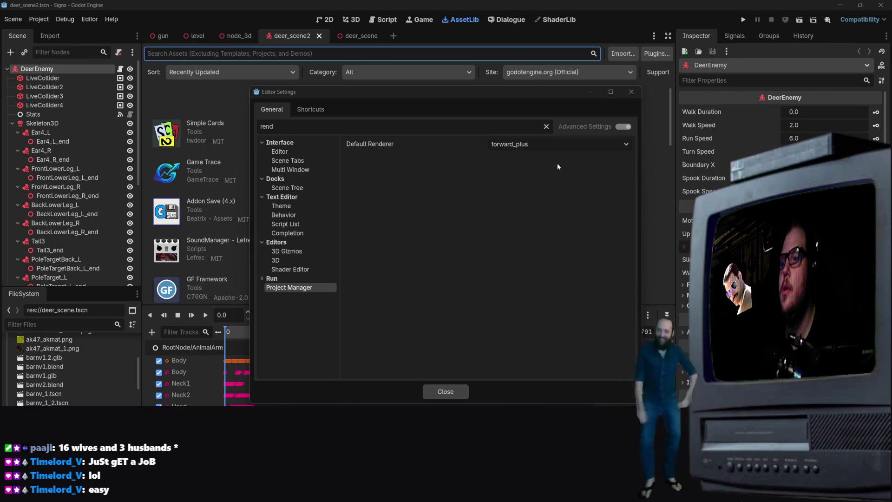
pyautogui.click(556, 142)
pyautogui.click(556, 142)
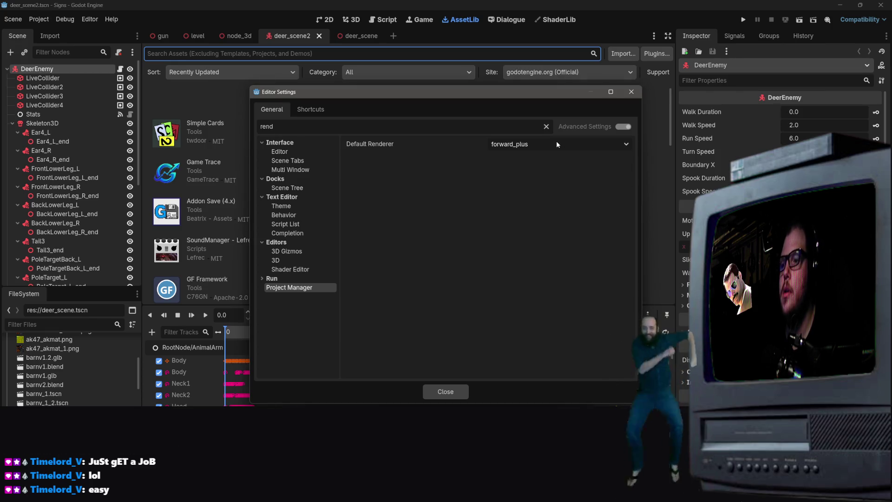
pyautogui.click(453, 393)
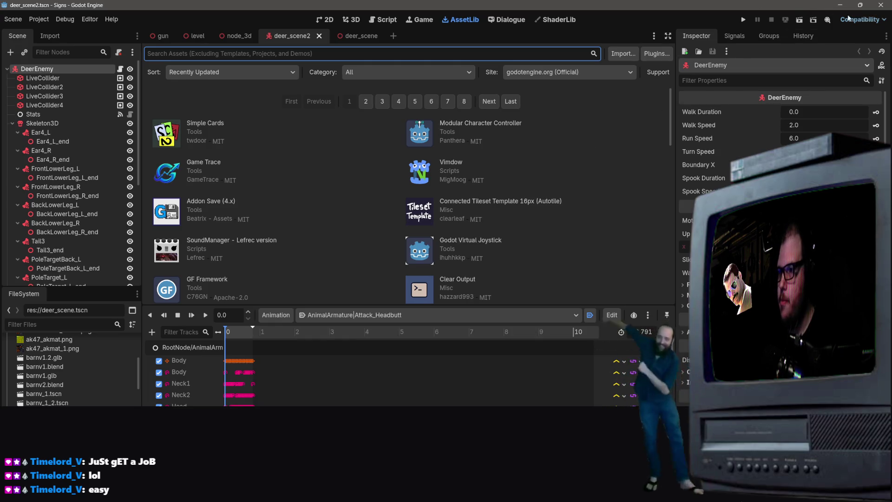
pyautogui.click(882, 5)
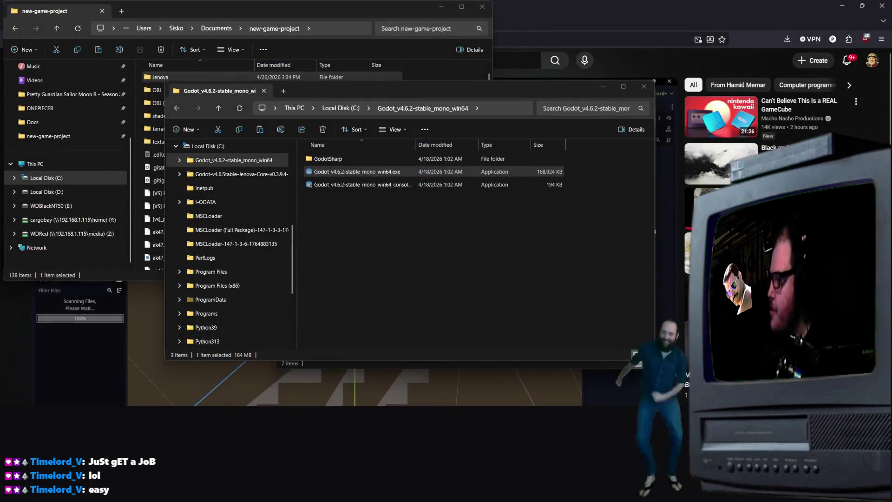
# Go to This PC > Local Disk (C:) > Godot Jenova Core and launch the Godot exe.
pyautogui.scroll(-3, 279, 299)
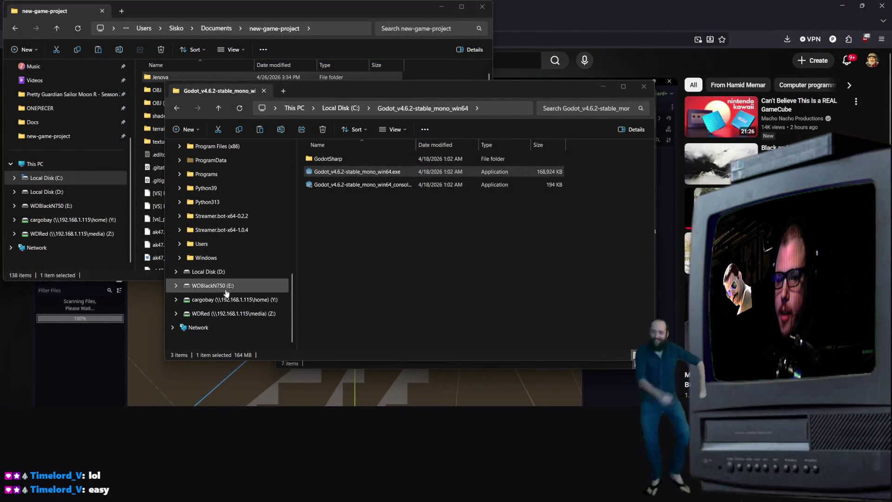
pyautogui.scroll(7, 214, 266)
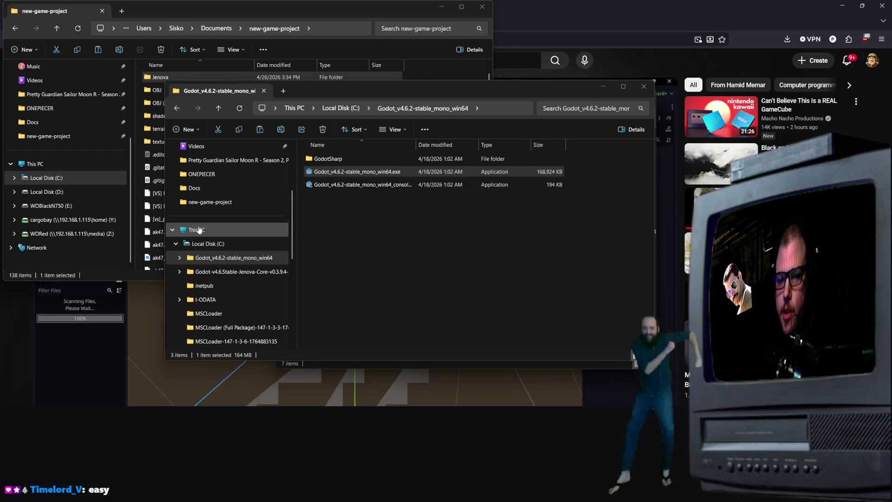
pyautogui.click(199, 229)
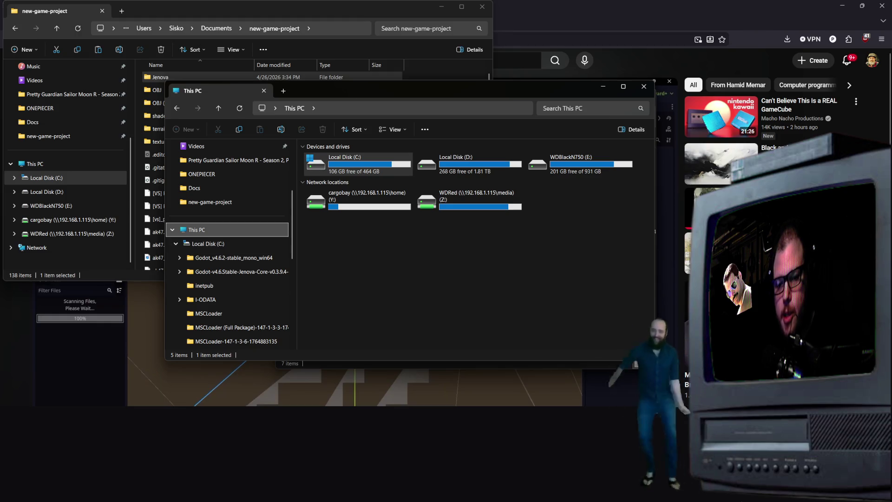
pyautogui.doubleClick(372, 172)
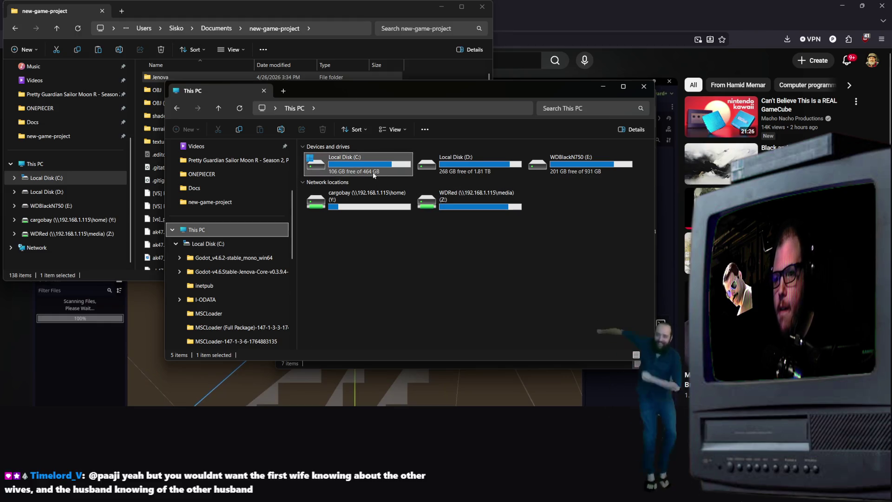
pyautogui.doubleClick(407, 171)
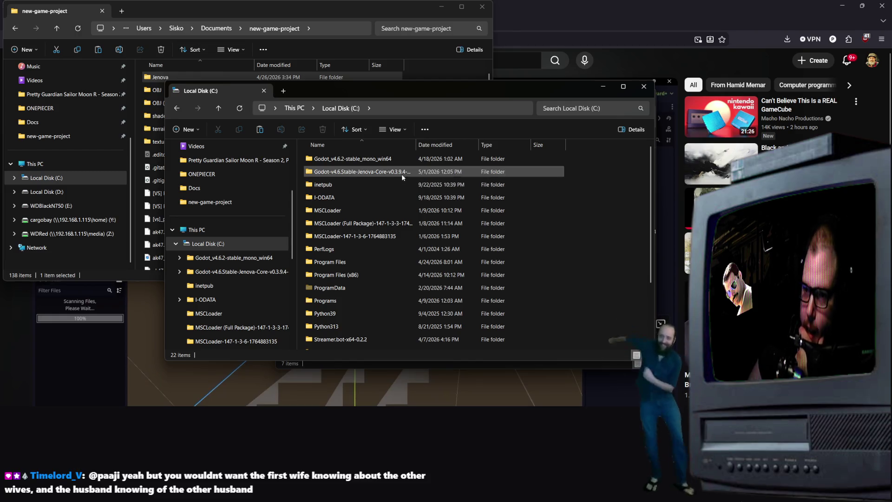
pyautogui.doubleClick(320, 224)
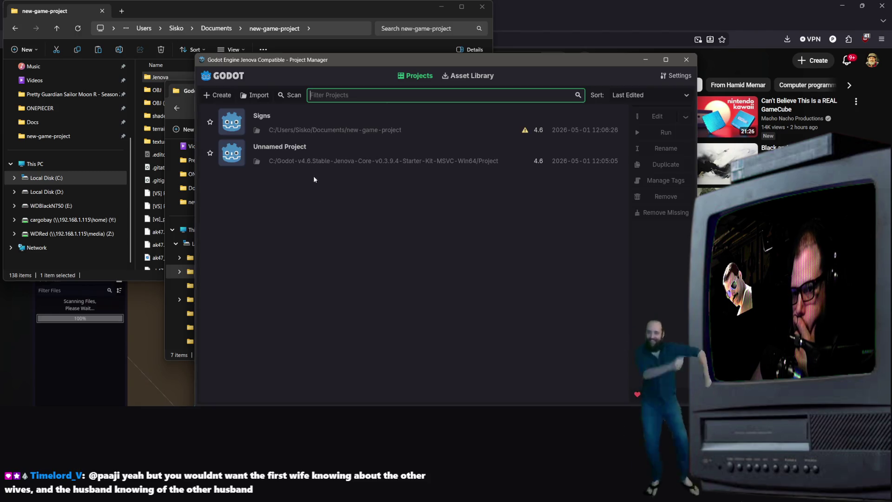
# Cancel recovery mode for Signs, copy its folder path, and return to new-game-project.
pyautogui.doubleClick(313, 131)
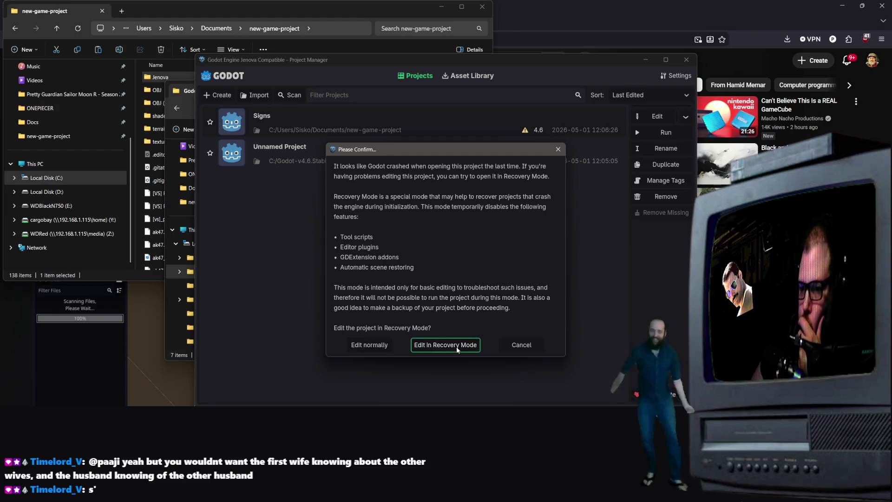
pyautogui.click(520, 345)
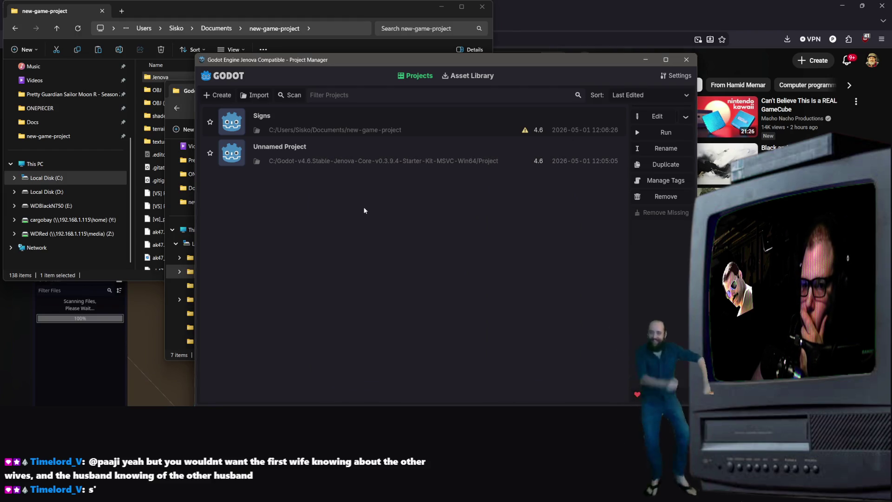
pyautogui.rightClick(306, 123)
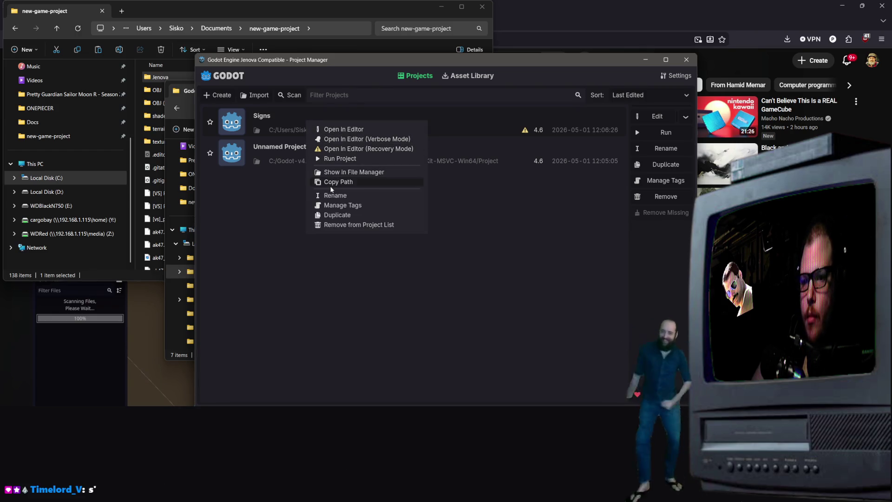
pyautogui.click(331, 185)
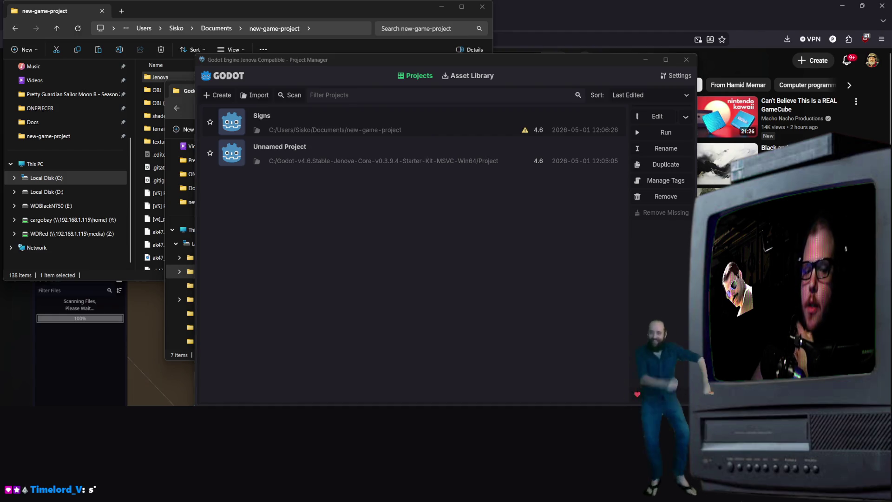
pyautogui.click(161, 77)
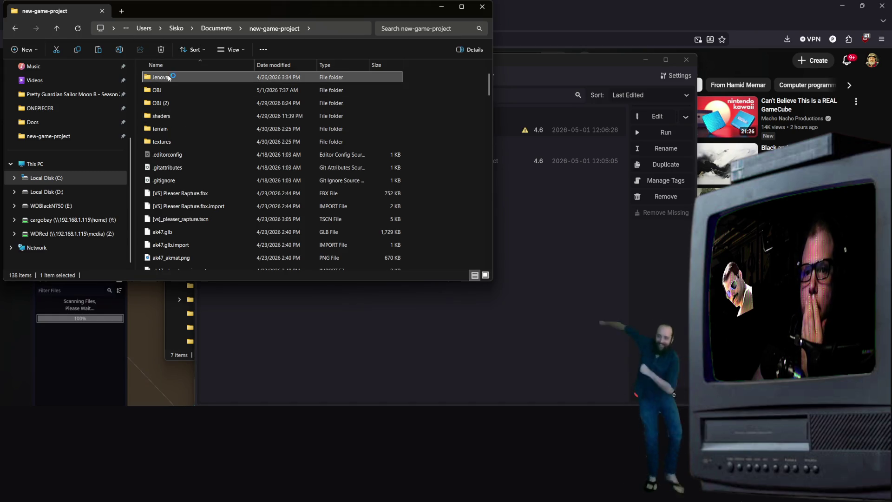
# Delete the .jenova folder from new-game-project and bring up Windows search.
pyautogui.moveTo(167, 78)
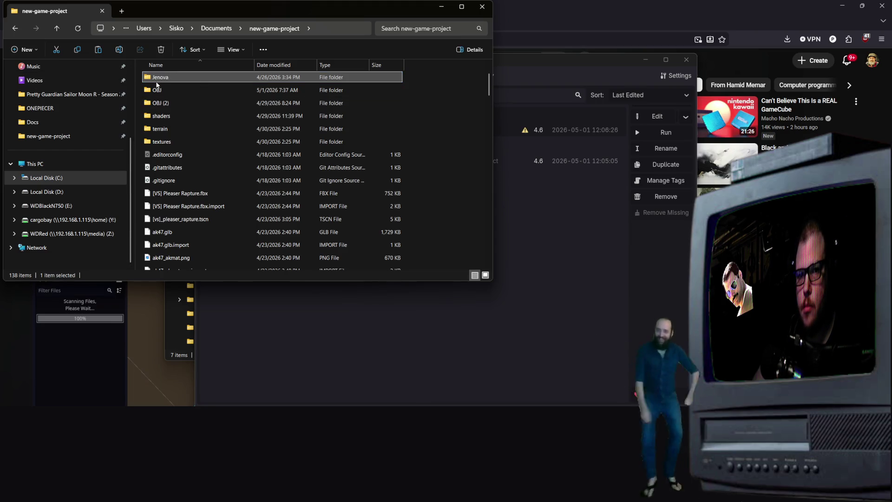
pyautogui.press('Delete')
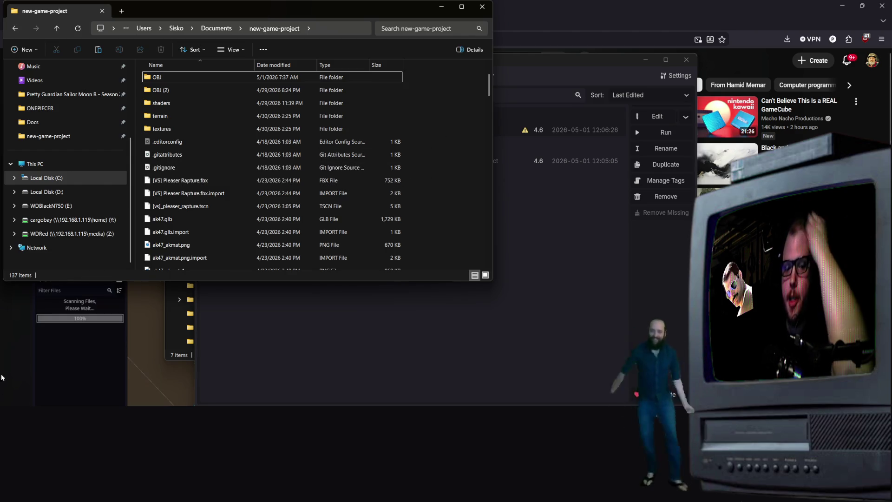
pyautogui.press('super')
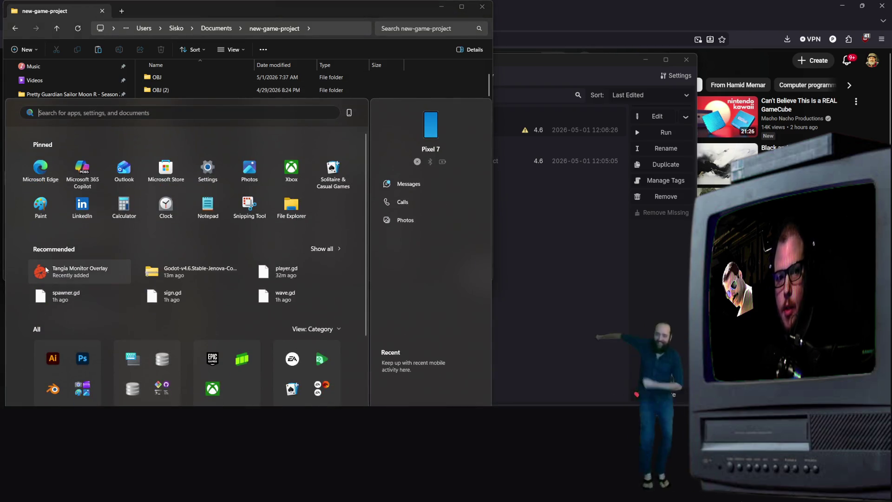
# Launch GitHub Desktop from search and choose File > New repository.
pyautogui.write('gitHub Desktop')
pyautogui.press('Return')
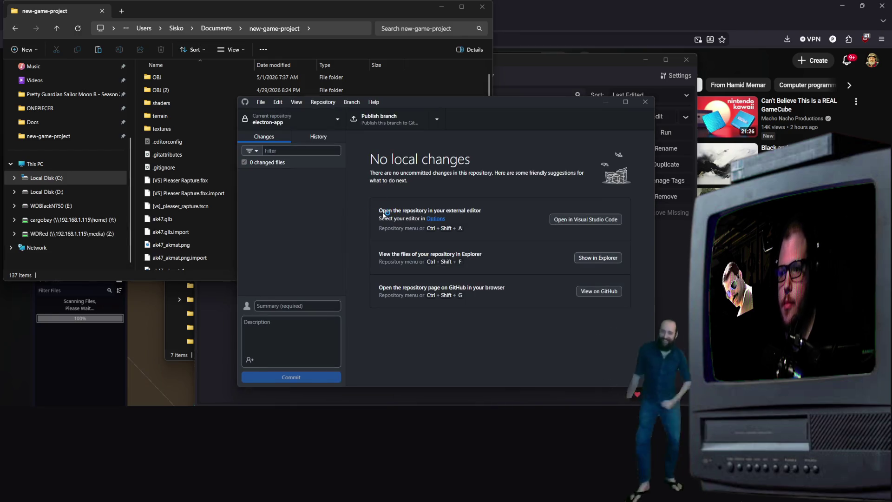
pyautogui.click(337, 122)
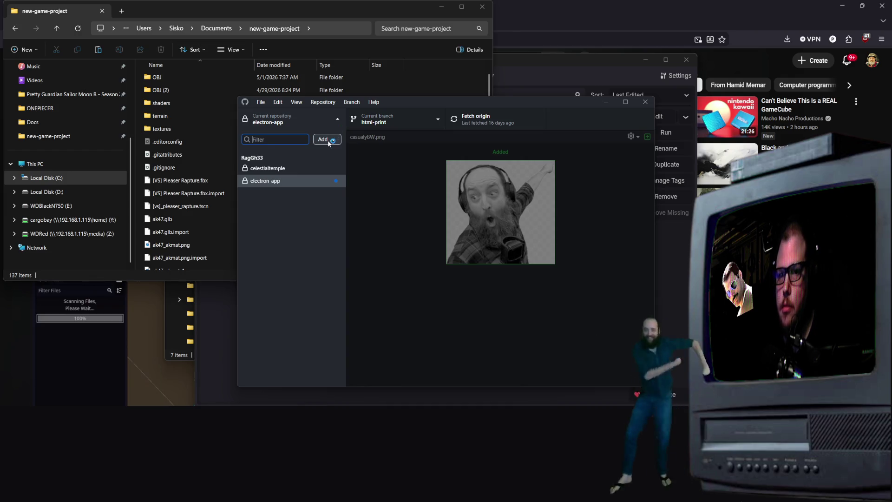
pyautogui.click(340, 120)
pyautogui.click(339, 120)
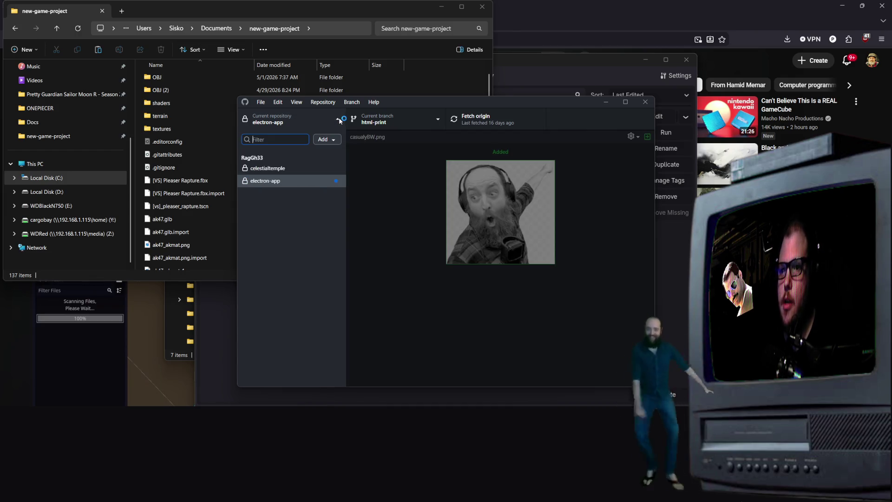
pyautogui.click(262, 102)
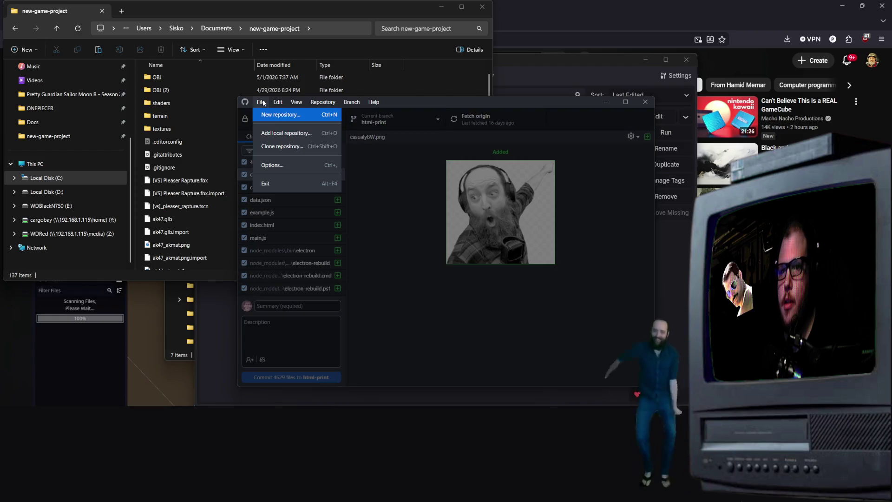
pyautogui.click(277, 117)
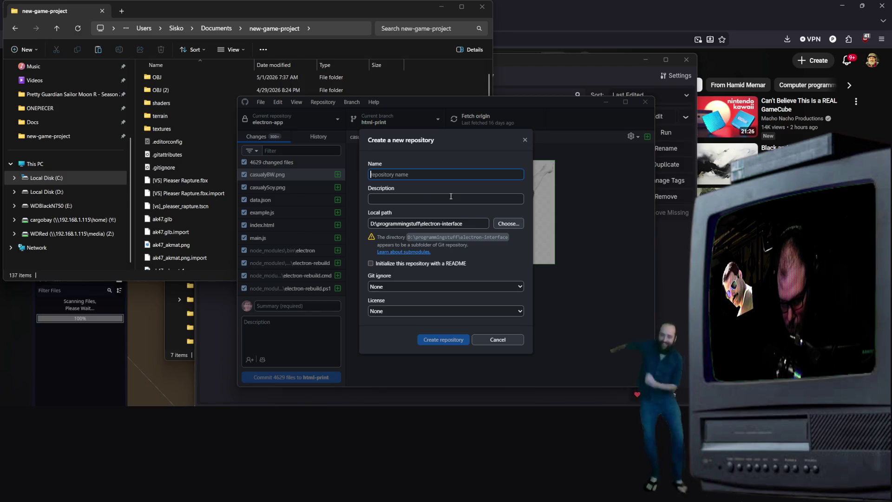
# Enter name Signs and description 'Signs, Signs, Everywhere the Signs', then choose a local path.
pyautogui.write('Signs')
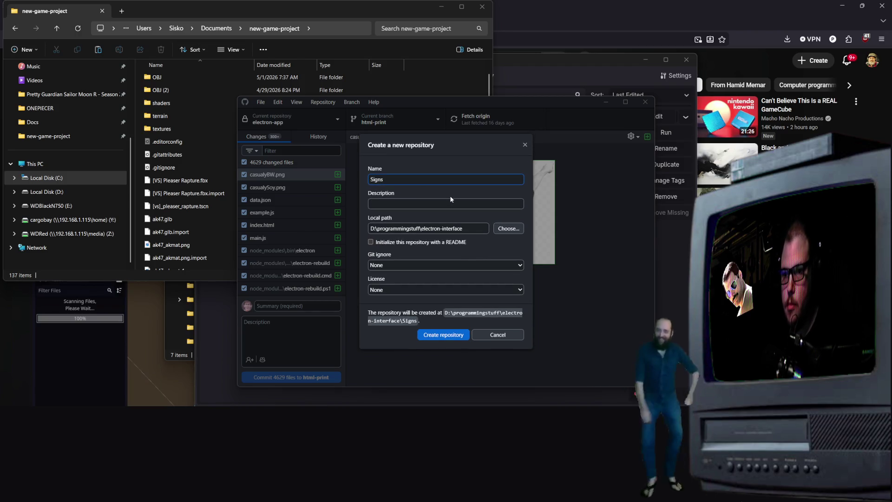
pyautogui.press('Tab')
pyautogui.write('igns, S')
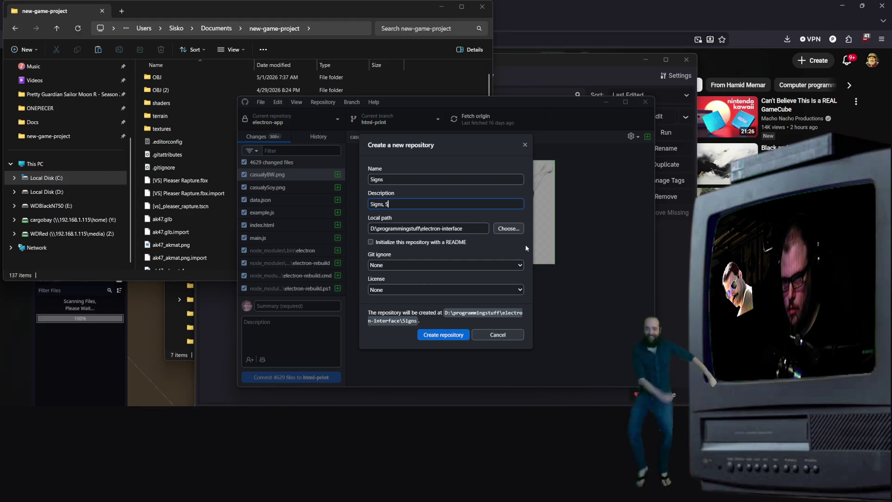
pyautogui.write('igns, Everywhere the Signs')
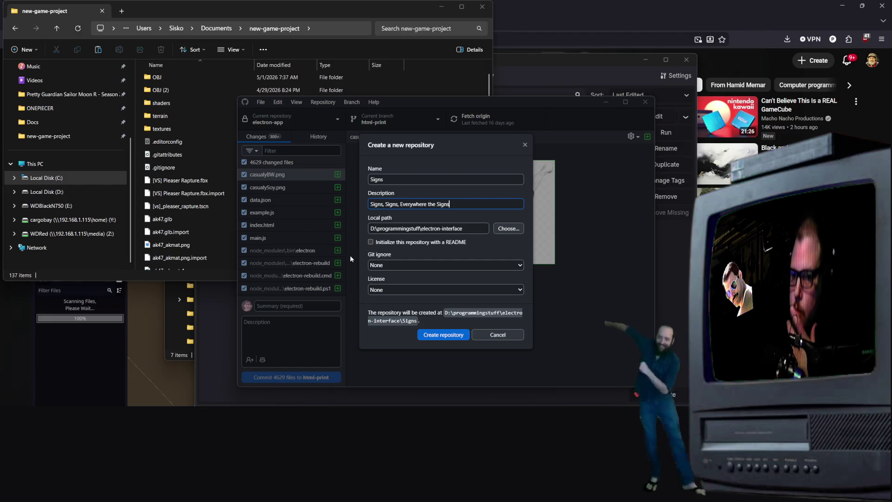
pyautogui.click(510, 228)
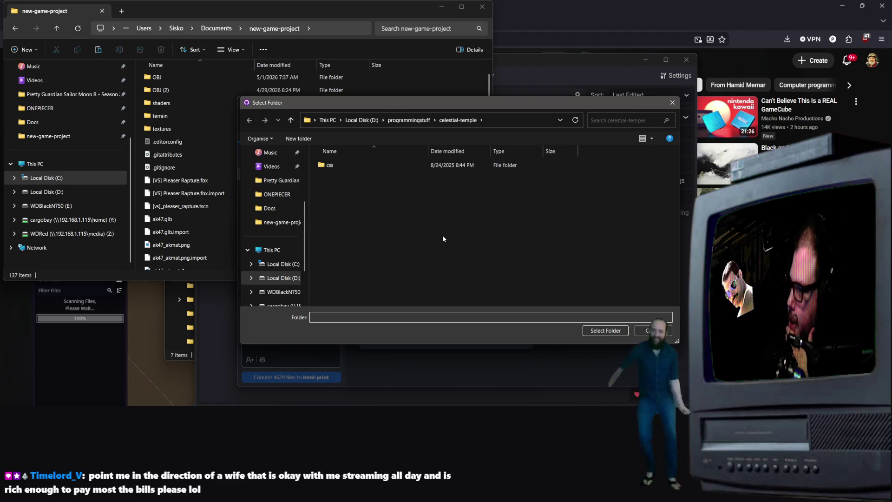
# Select Documents > new-game-project as the repository's local path.
pyautogui.scroll(-2, 246, 237)
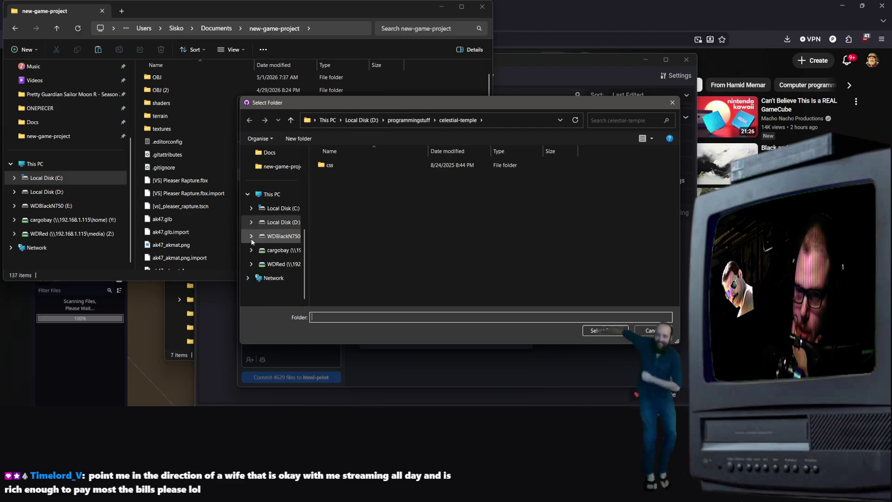
pyautogui.click(281, 208)
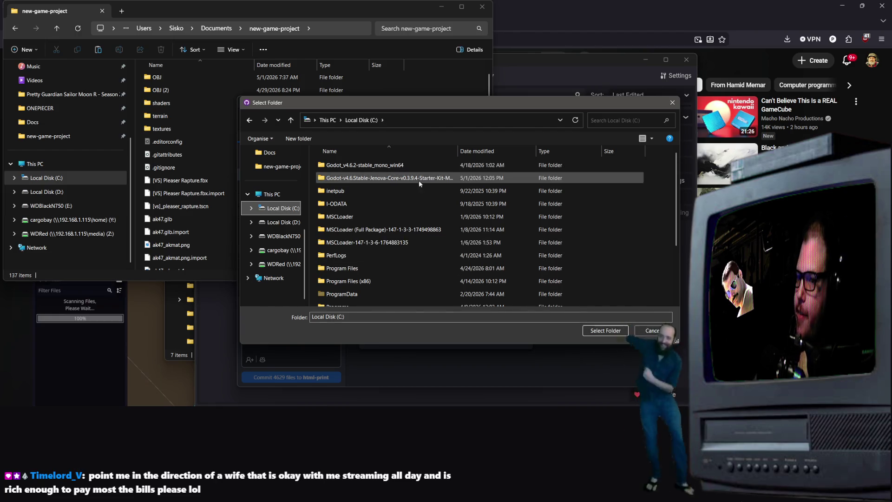
pyautogui.scroll(5, 291, 234)
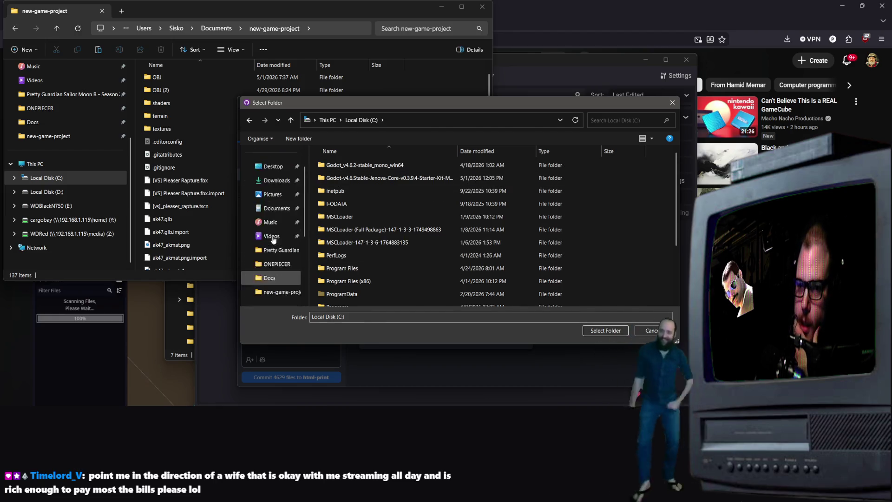
pyautogui.click(277, 239)
pyautogui.scroll(-3, 325, 233)
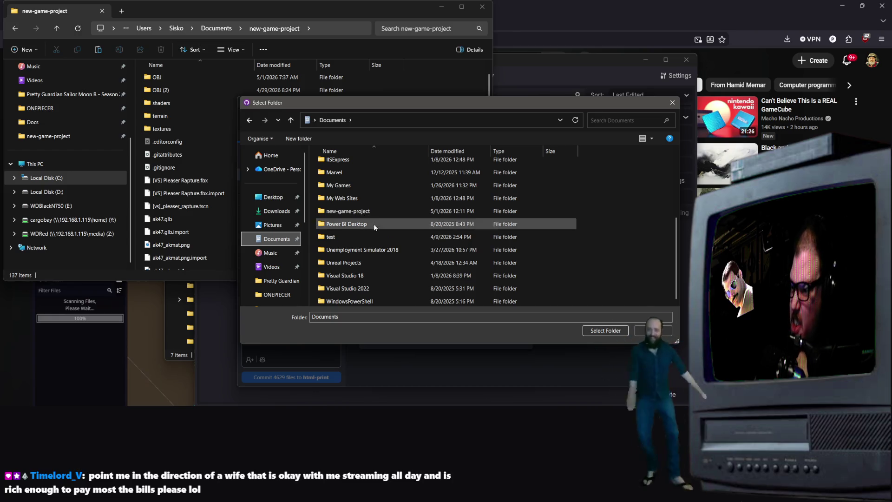
pyautogui.doubleClick(344, 212)
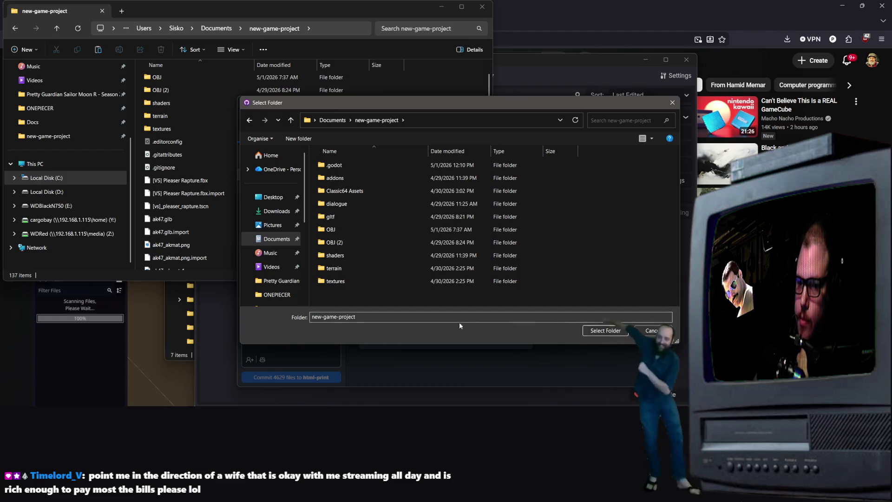
pyautogui.click(604, 331)
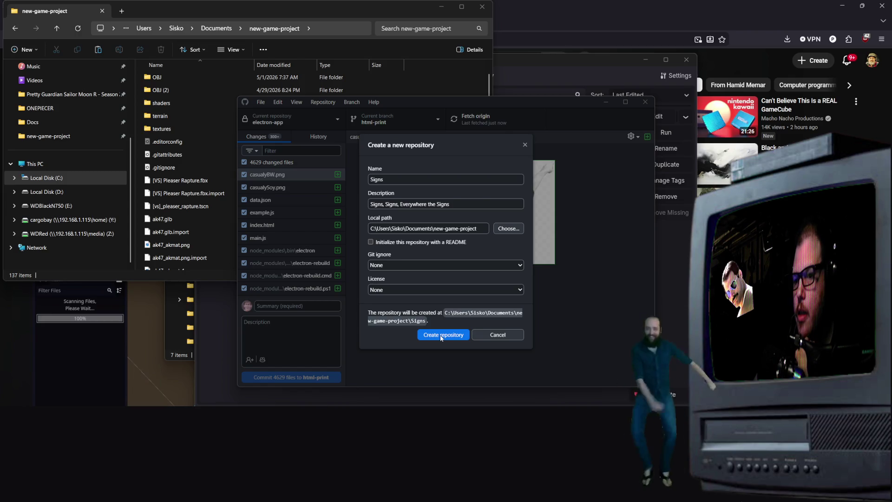
# Change the local path to Documents and create the Signs repository.
pyautogui.click(507, 228)
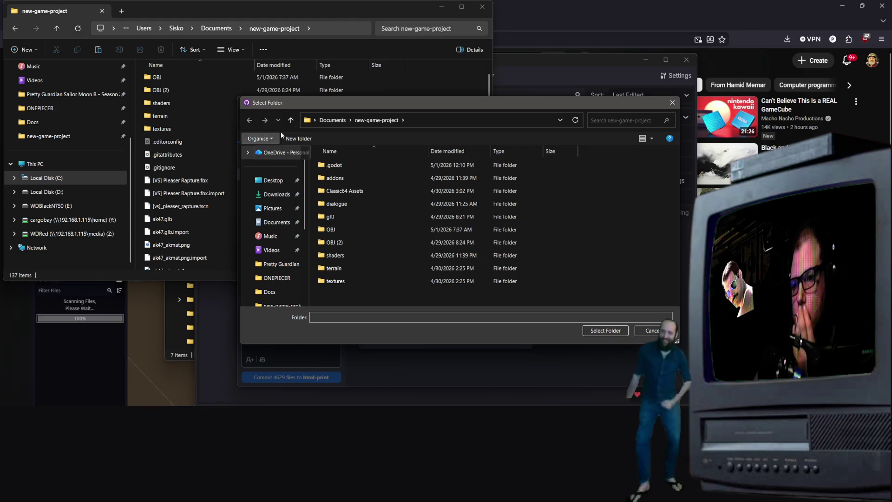
pyautogui.click(332, 119)
pyautogui.click(602, 332)
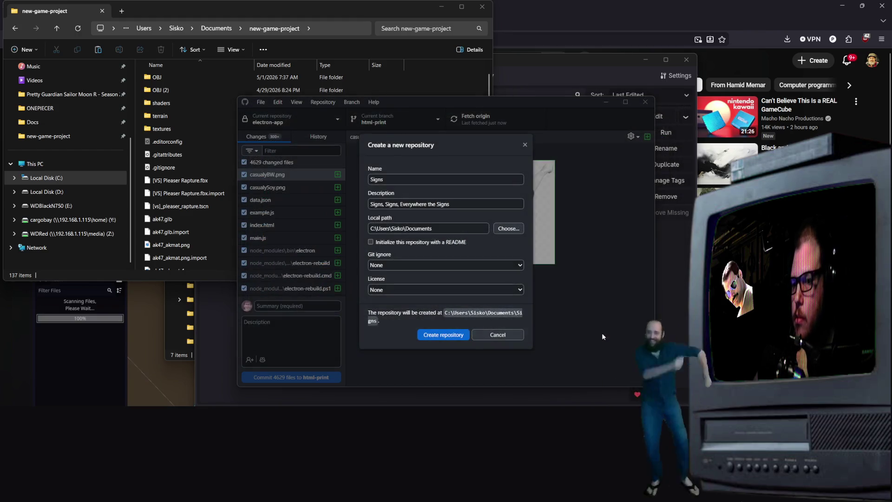
pyautogui.click(446, 230)
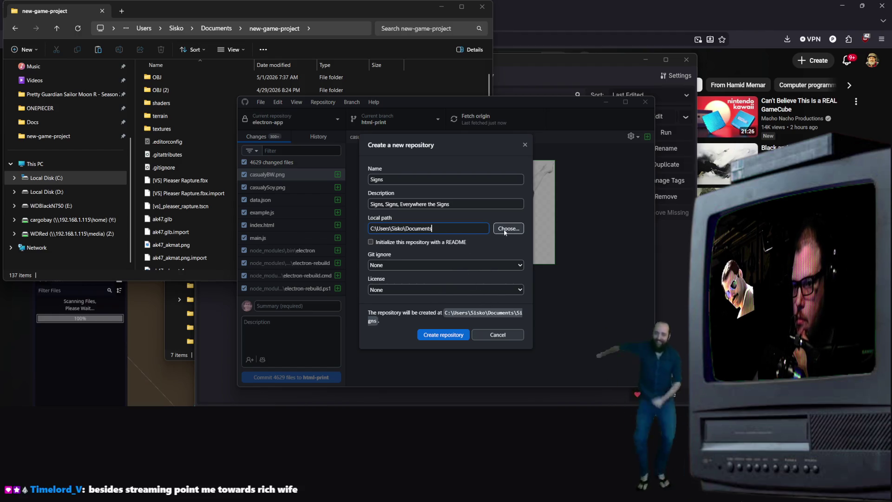
pyautogui.click(449, 335)
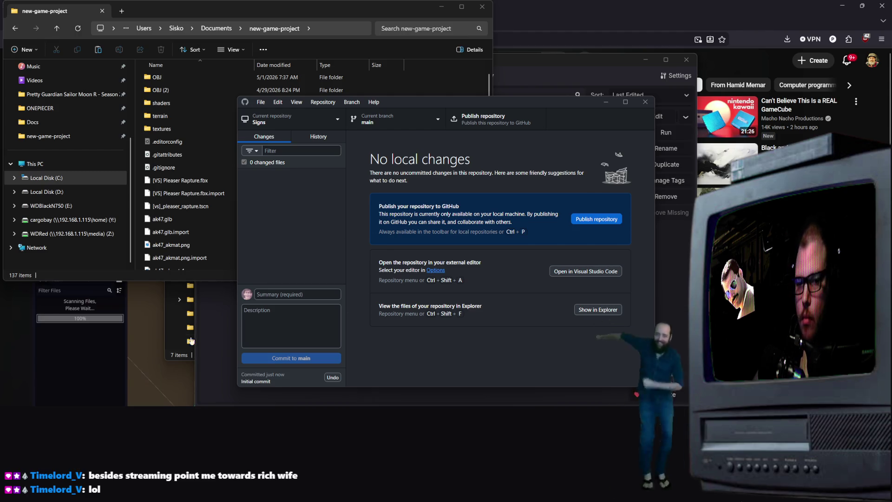
pyautogui.click(223, 321)
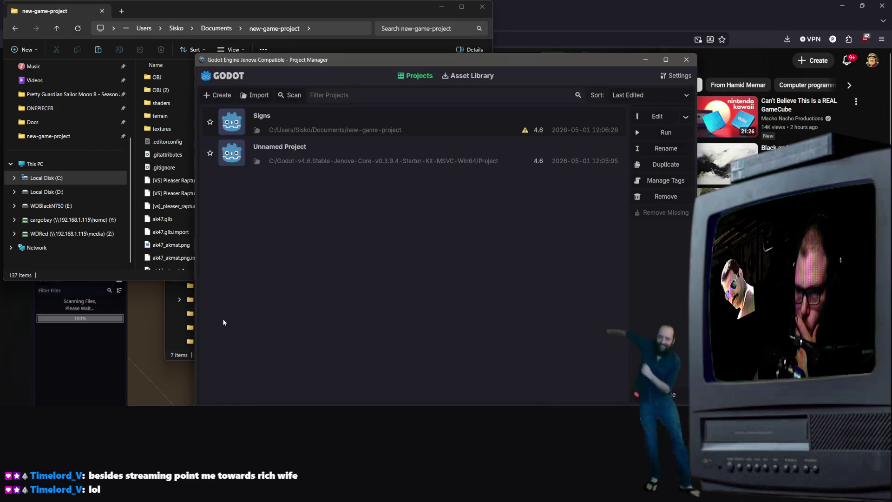
# Select all files in the new-game-project folder.
pyautogui.click(175, 231)
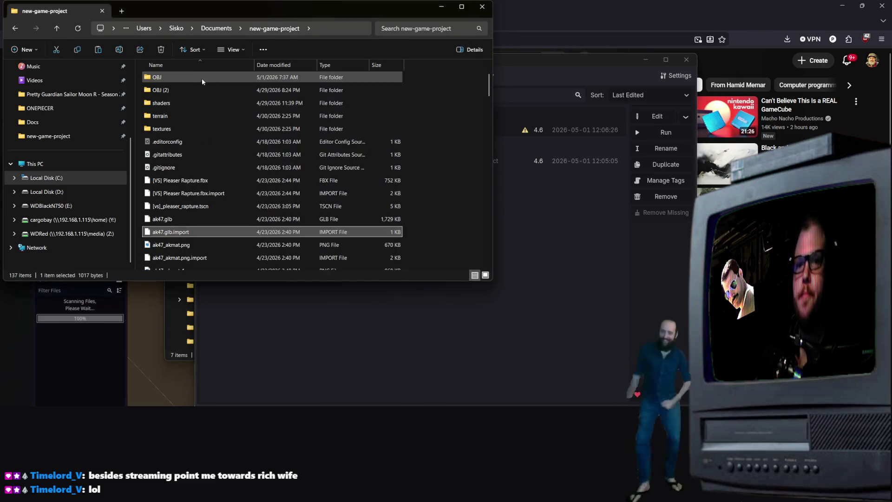
pyautogui.scroll(-20, 218, 188)
pyautogui.click(218, 187)
pyautogui.keyDown('shift'); pyautogui.click(185, 264); pyautogui.keyUp('shift')
pyautogui.scroll(20, 278, 163)
pyautogui.scroll(10, 304, 130)
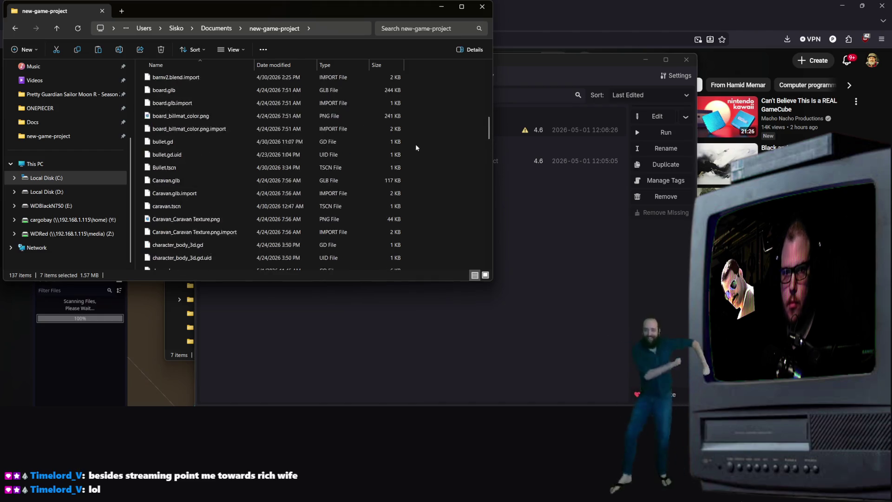
pyautogui.rightClick(438, 151)
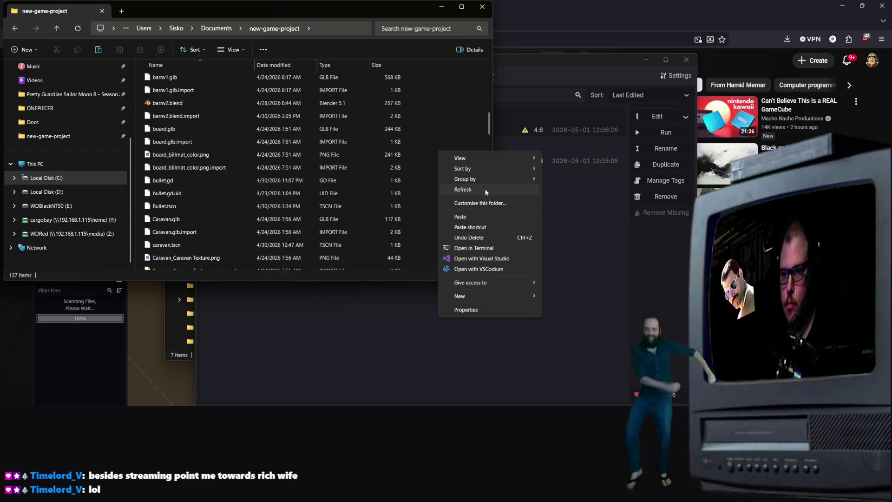
pyautogui.click(424, 143)
pyautogui.hotkey('ctrl', 'a')
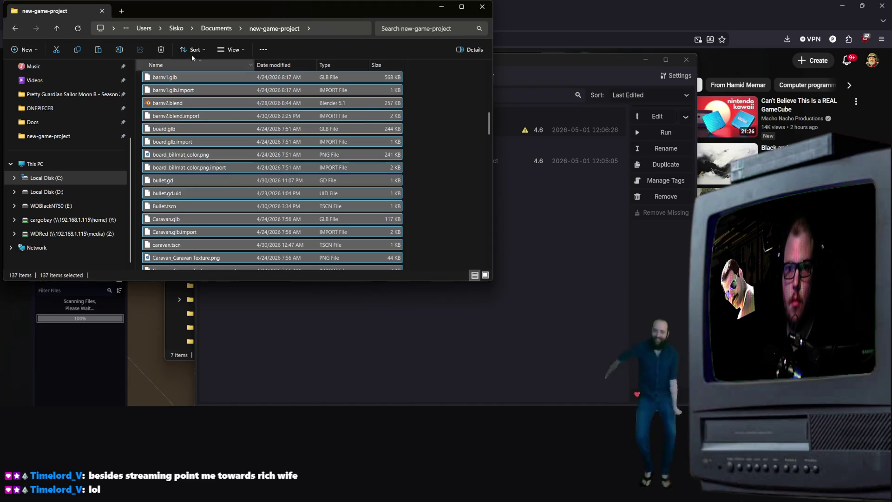
# Open Documents > Signs and paste the project files there.
pyautogui.click(222, 29)
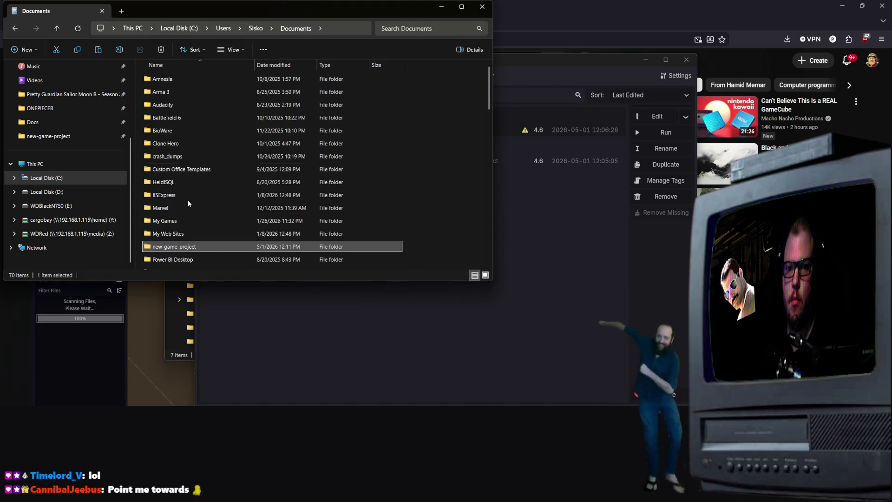
pyautogui.scroll(-5, 188, 203)
pyautogui.scroll(5, 189, 202)
pyautogui.doubleClick(186, 115)
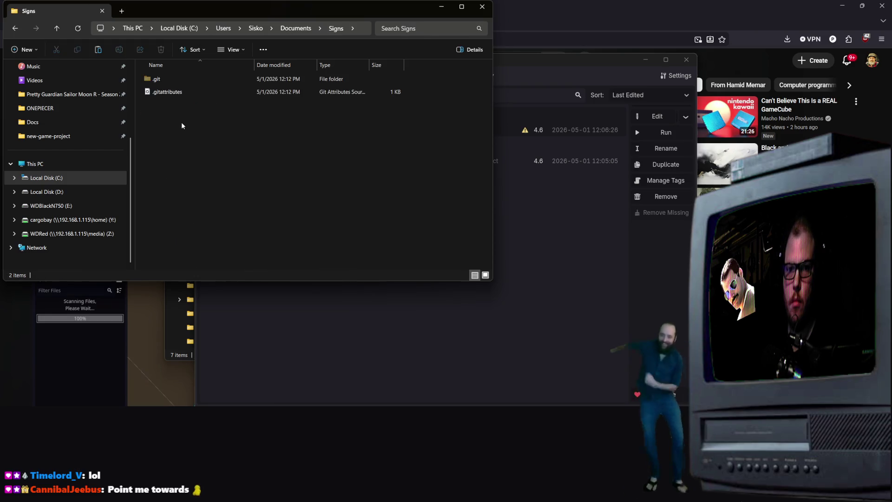
pyautogui.rightClick(195, 157)
pyautogui.click(206, 190)
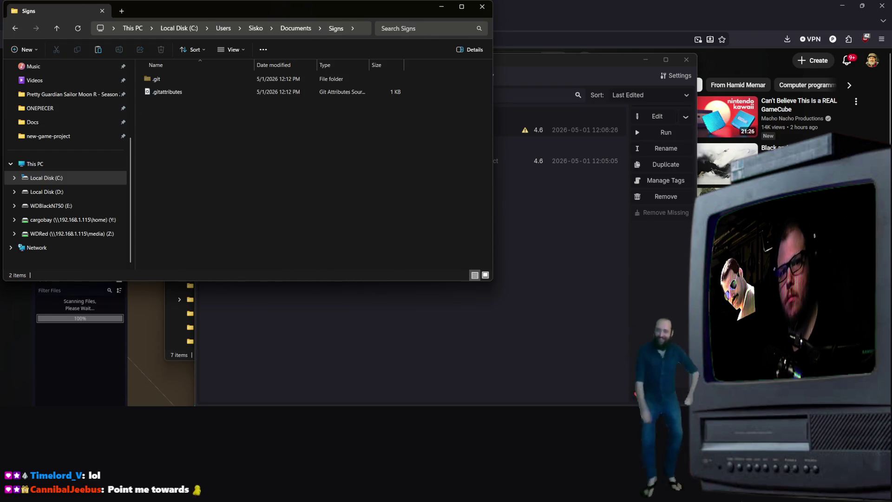
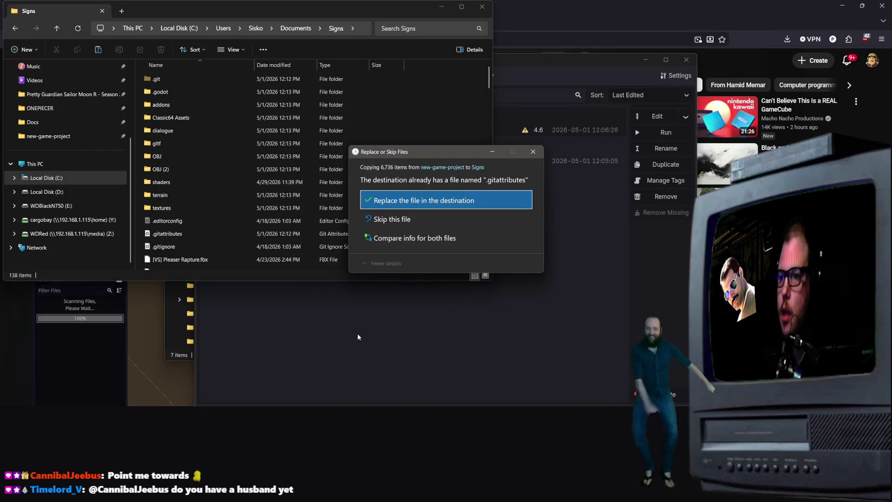
# Skip the conflicting .gitattributes and remaining file, then switch to GitHub Desktop's Signs changes.
pyautogui.click(391, 219)
pyautogui.click(440, 237)
pyautogui.scroll(7, 440, 237)
pyautogui.click(624, 308)
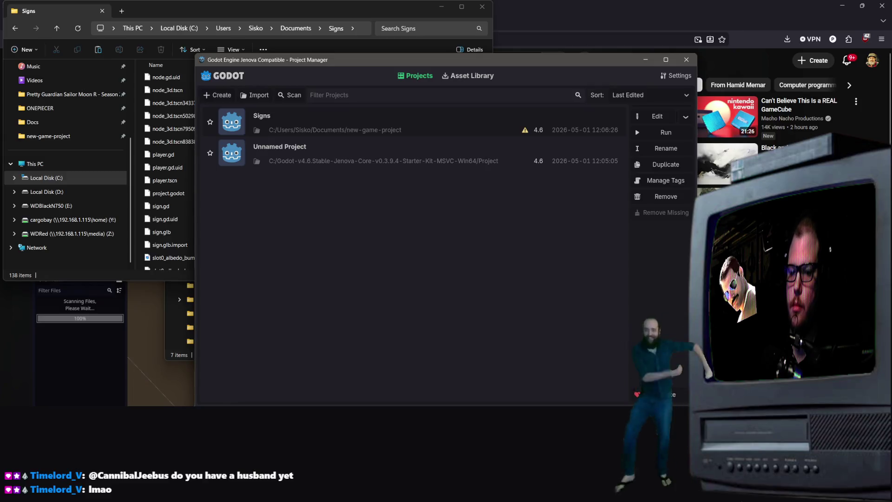
pyautogui.hotkey('alt', 'Tab')
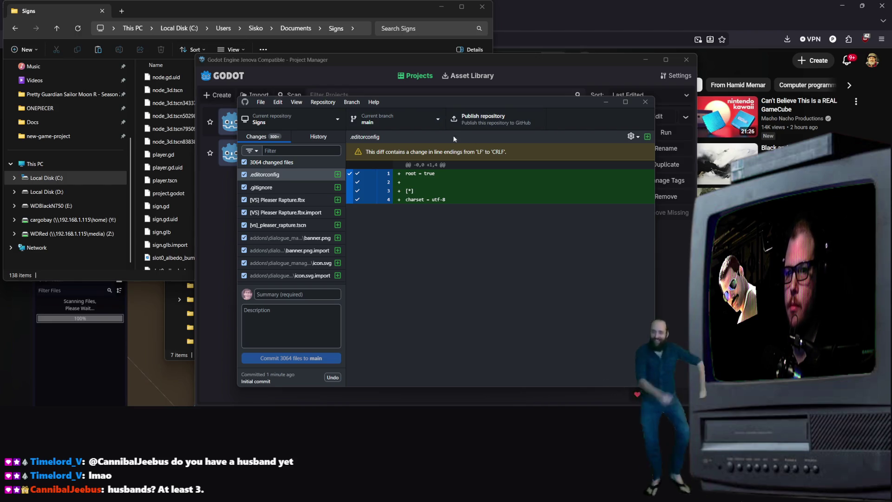
# Check the branch list, then publish Signs to GitHub with 'Keep this code private' enabled.
pyautogui.click(420, 120)
pyautogui.click(421, 120)
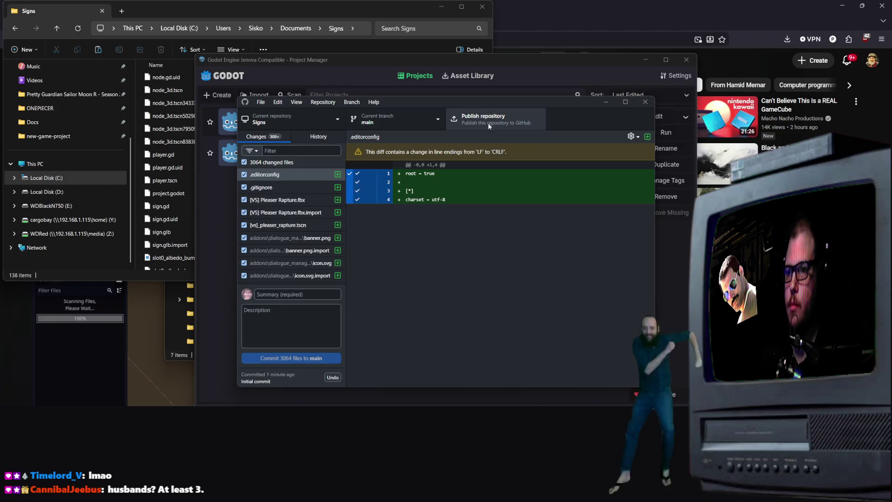
pyautogui.click(439, 121)
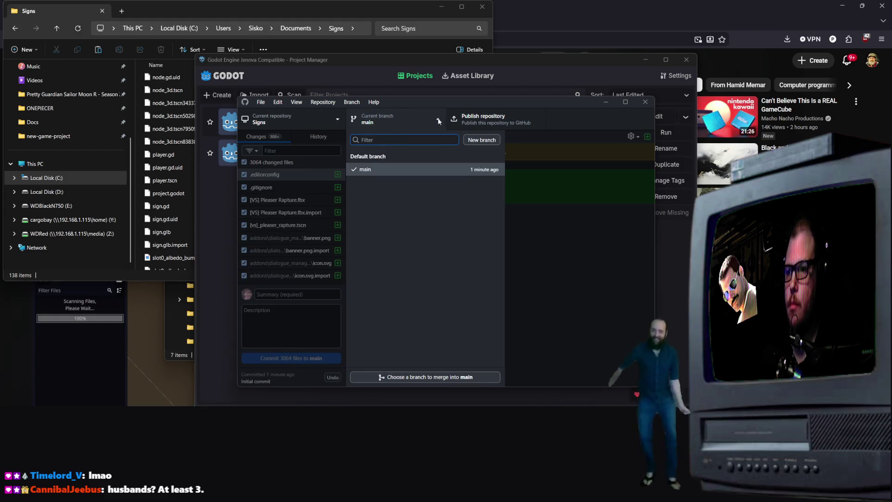
pyautogui.click(438, 121)
pyautogui.click(496, 122)
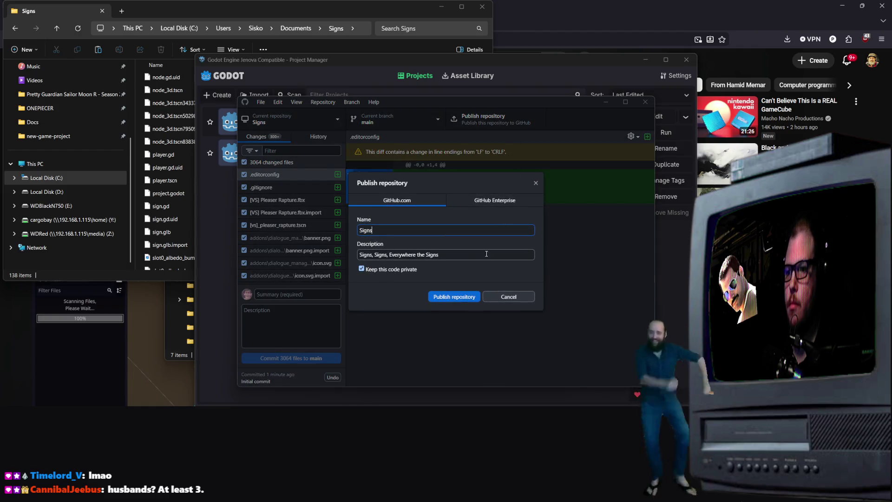
pyautogui.click(452, 299)
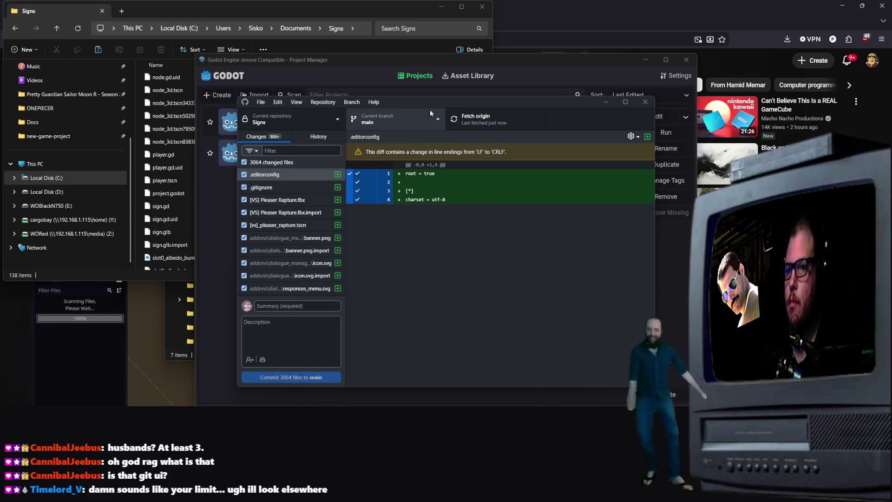
pyautogui.scroll(-5, 283, 249)
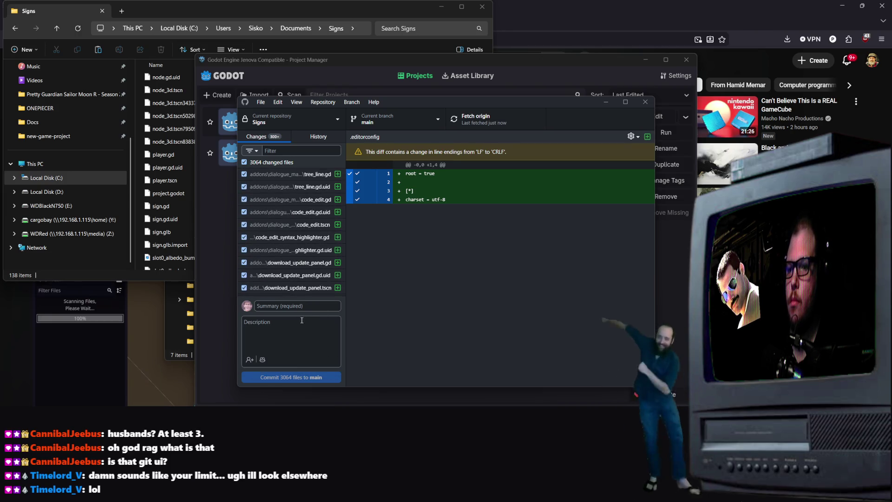
# Enter commit summary 'Initial Upload', description 'Lotsa stuff', and commit all 3064 files to main.
pyautogui.write('Initia')
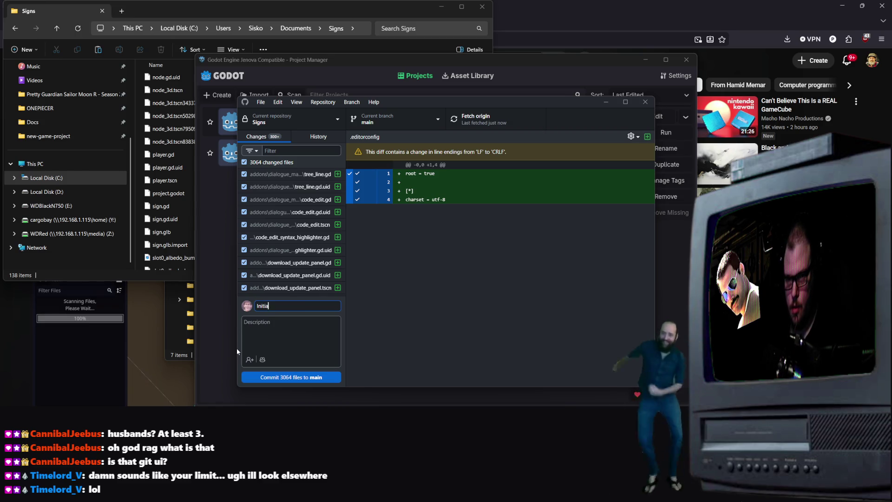
pyautogui.write('l Upload')
pyautogui.press('Tab')
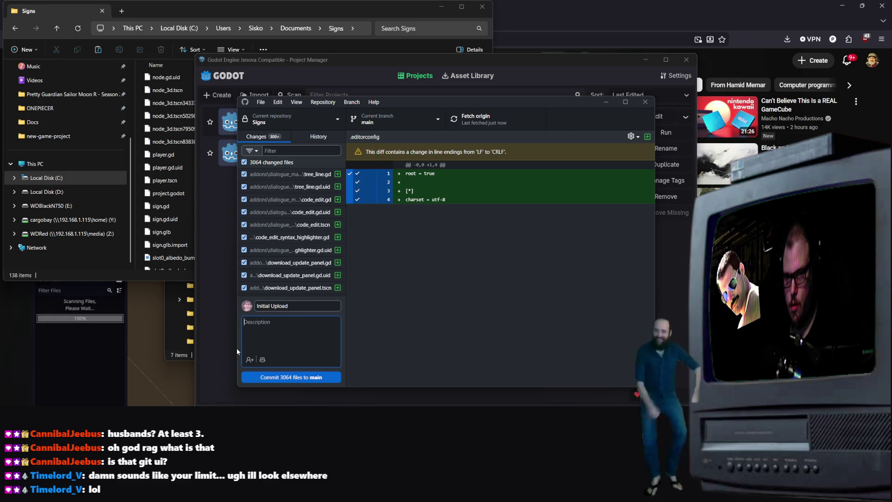
pyautogui.write('Lotsa stuff')
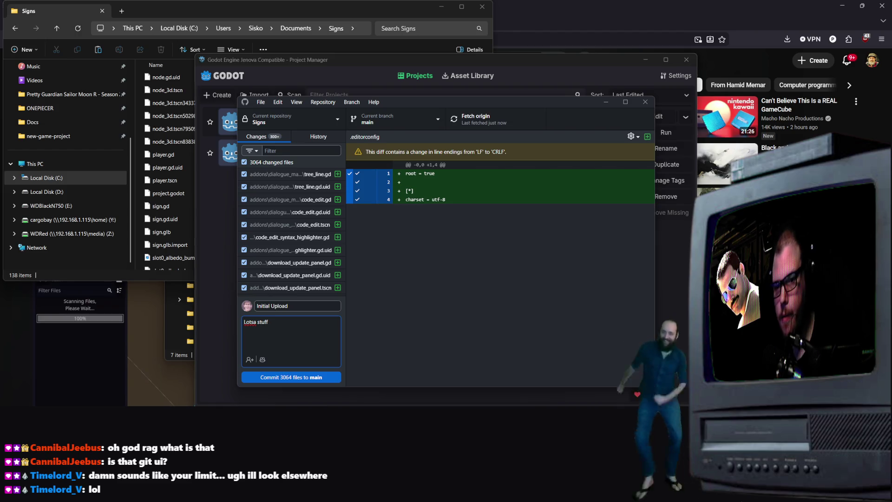
pyautogui.hotkey('alt', 'Tab')
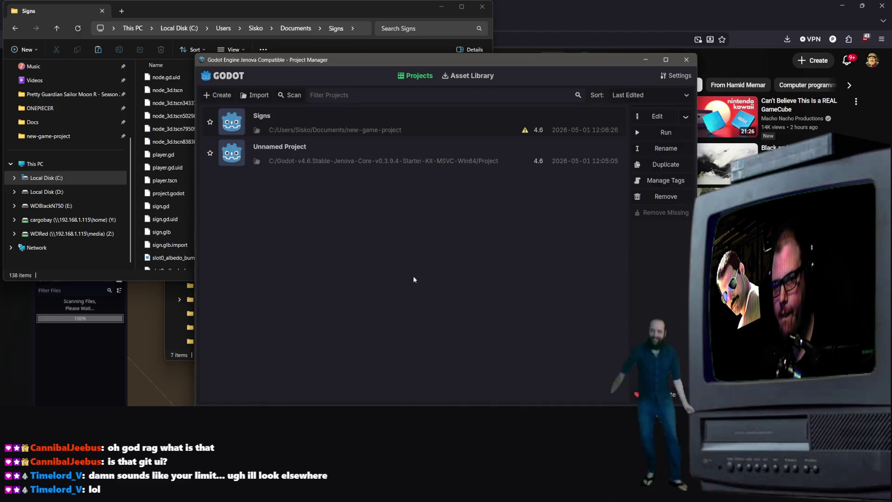
pyautogui.click(646, 61)
pyautogui.click(289, 378)
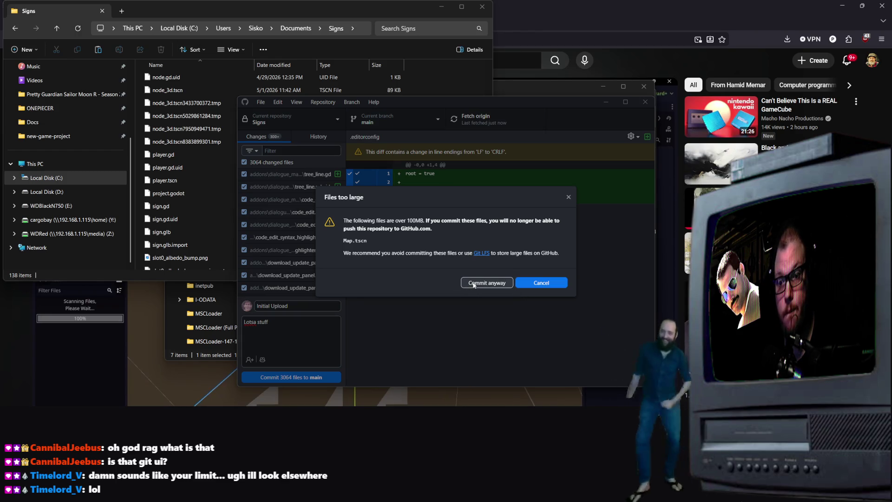
# Cancel the oversized-file commit and browse the uncommitted changes in a maximized window.
pyautogui.click(542, 283)
pyautogui.scroll(2, 328, 205)
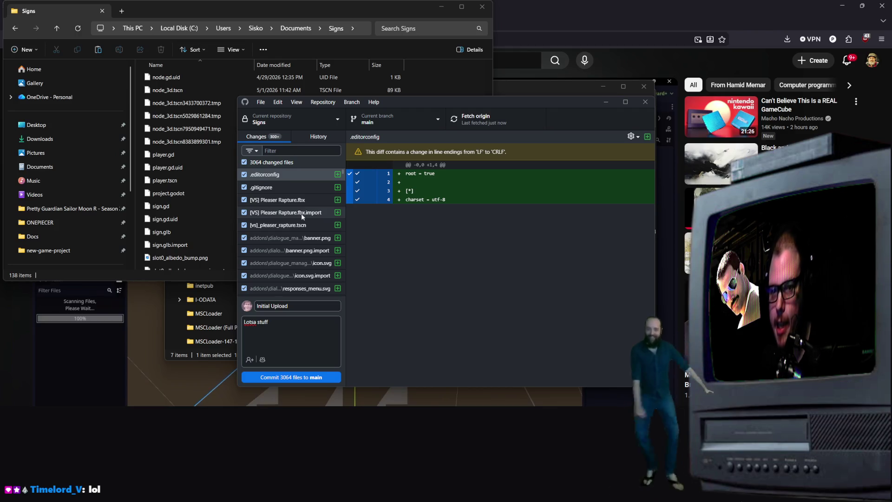
pyautogui.scroll(-10, 260, 237)
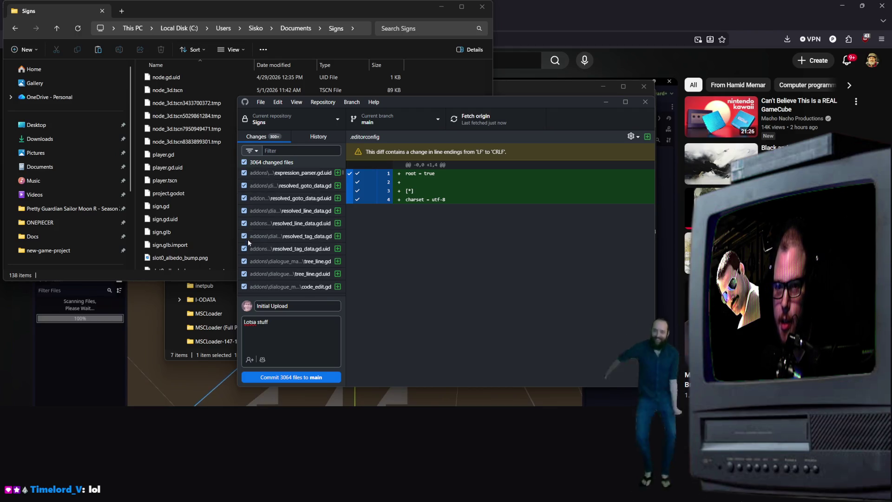
pyautogui.scroll(-15, 279, 237)
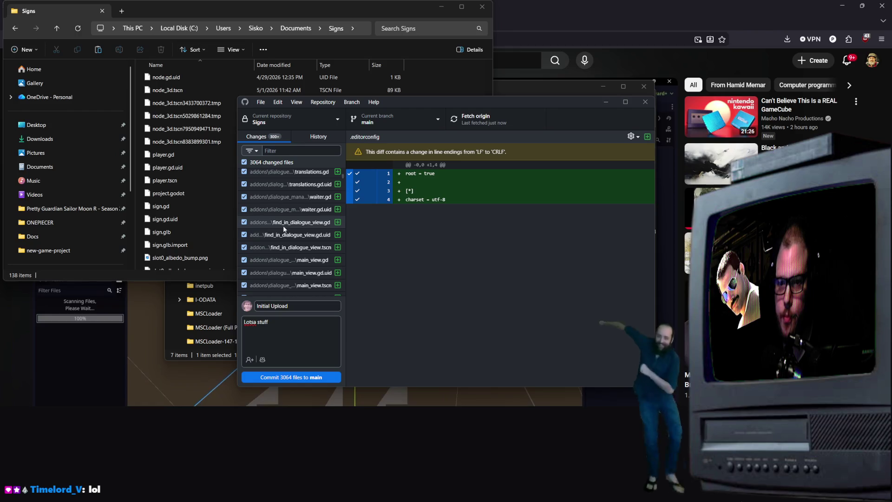
pyautogui.scroll(-15, 297, 238)
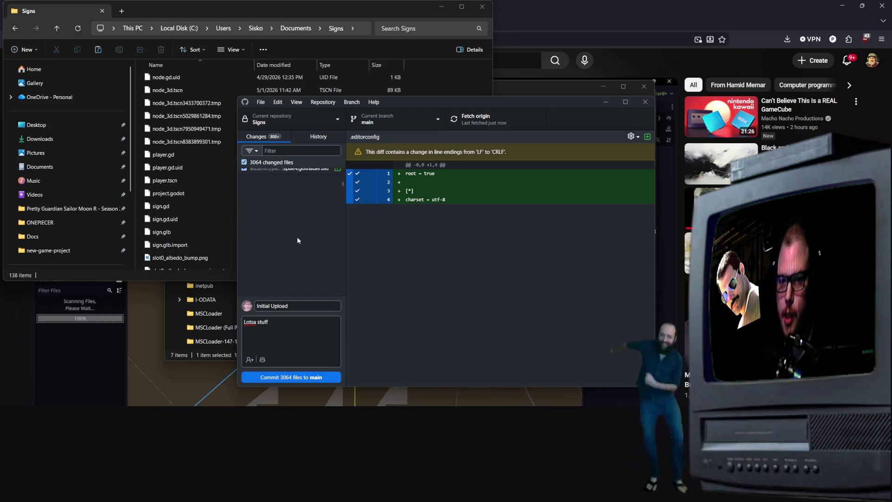
pyautogui.scroll(-15, 302, 253)
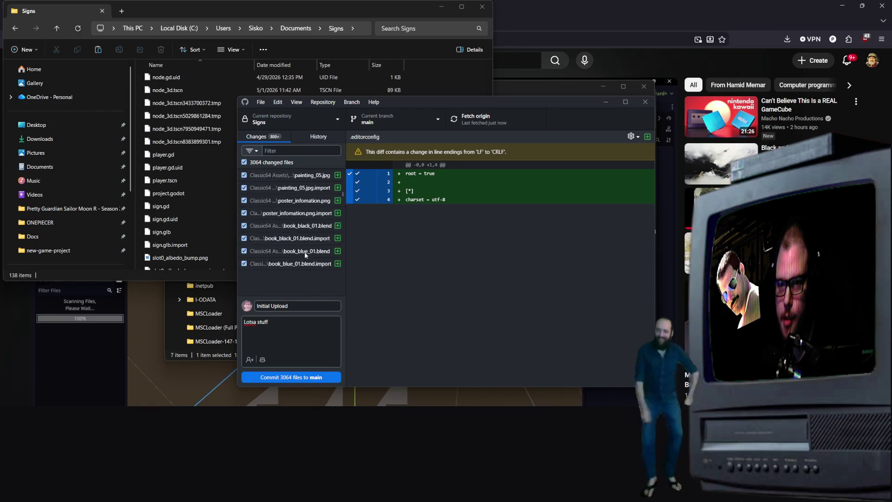
pyautogui.scroll(-15, 296, 269)
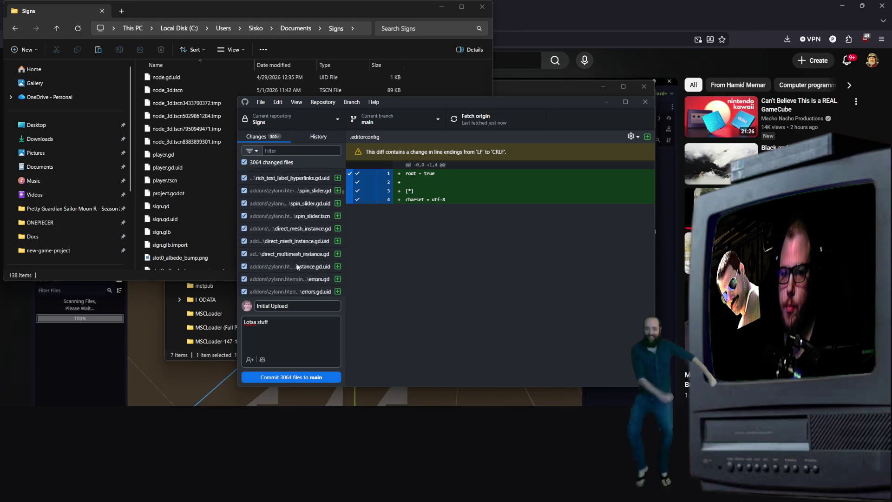
pyautogui.click(624, 103)
pyautogui.scroll(-10, 54, 294)
pyautogui.scroll(-20, 31, 226)
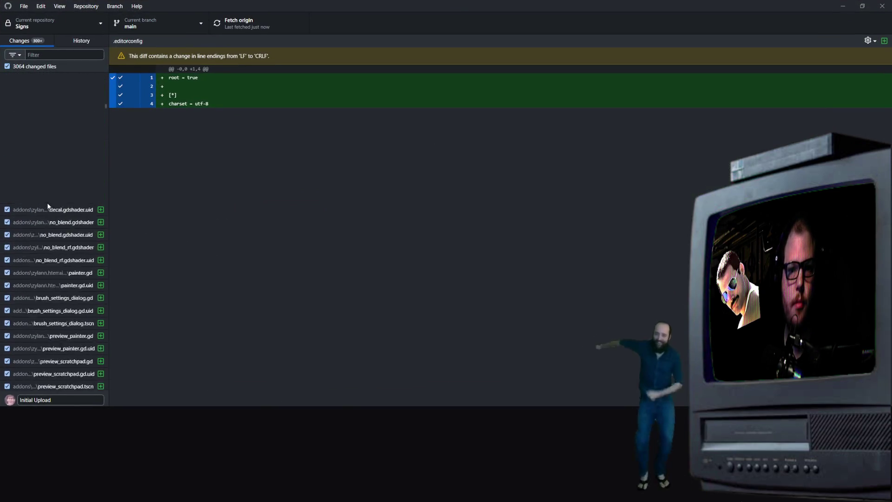
pyautogui.scroll(3, 42, 163)
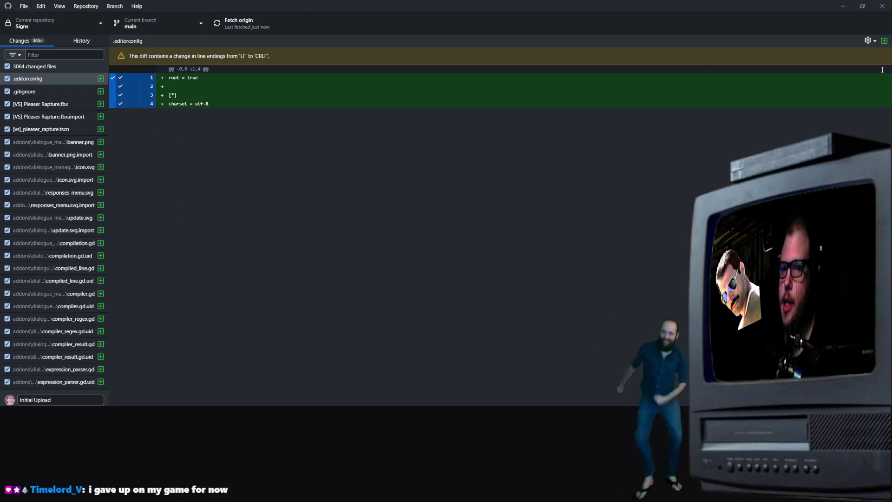
# Quit GitHub Desktop anyway despite its update in progress.
pyautogui.hotkey('alt', 'F4')
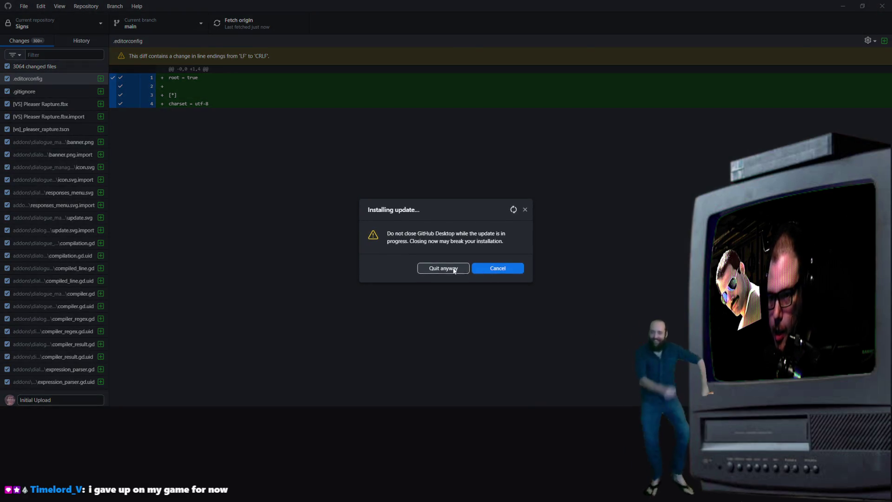
pyautogui.click(441, 268)
pyautogui.click(411, 316)
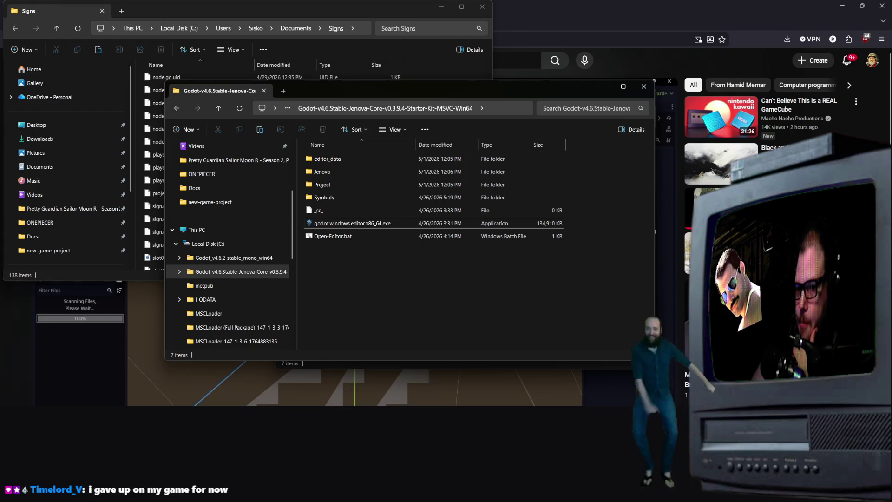
# Launch the Jenova Godot editor and open Signs normally, past the GL Compatibility warning.
pyautogui.doubleClick(365, 223)
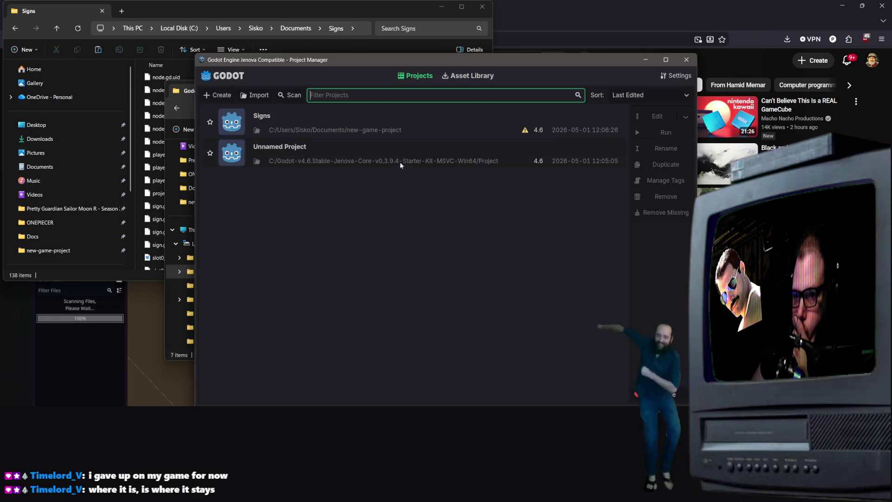
pyautogui.click(385, 132)
pyautogui.doubleClick(385, 132)
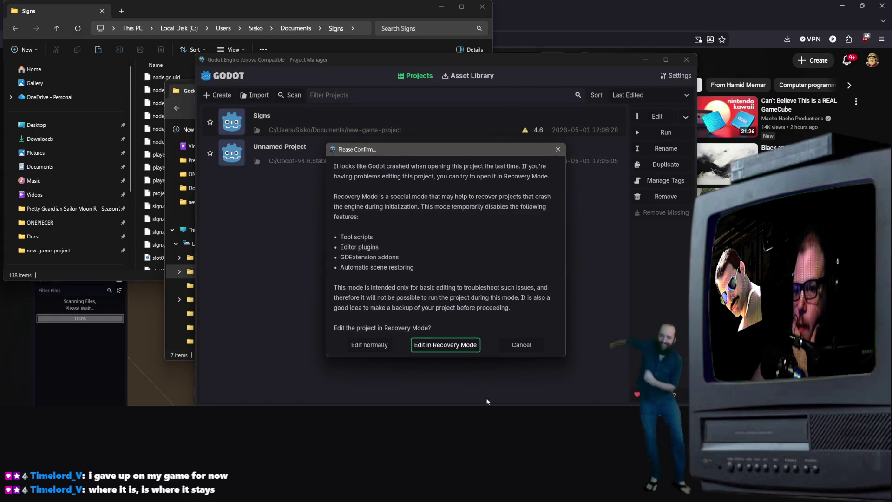
pyautogui.click(368, 343)
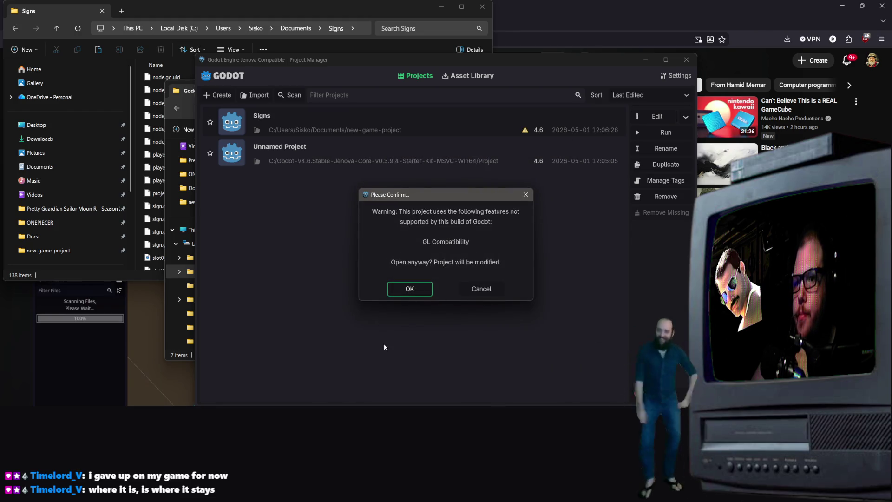
pyautogui.click(410, 289)
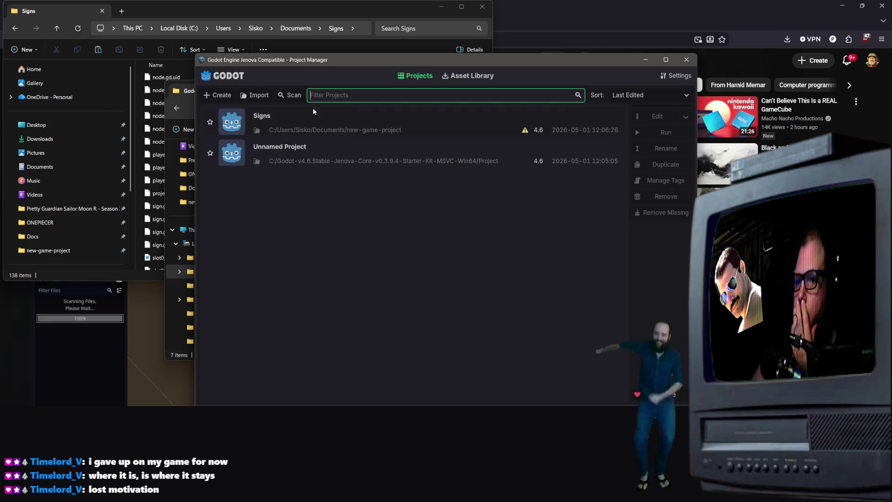
# Reopen Signs without recovery mode and accept converting it for GL Compatibility.
pyautogui.doubleClick(312, 129)
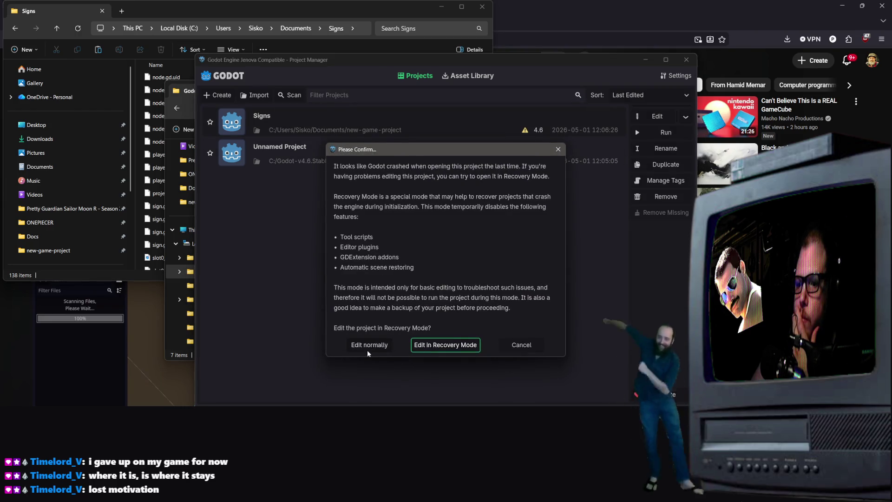
pyautogui.click(367, 351)
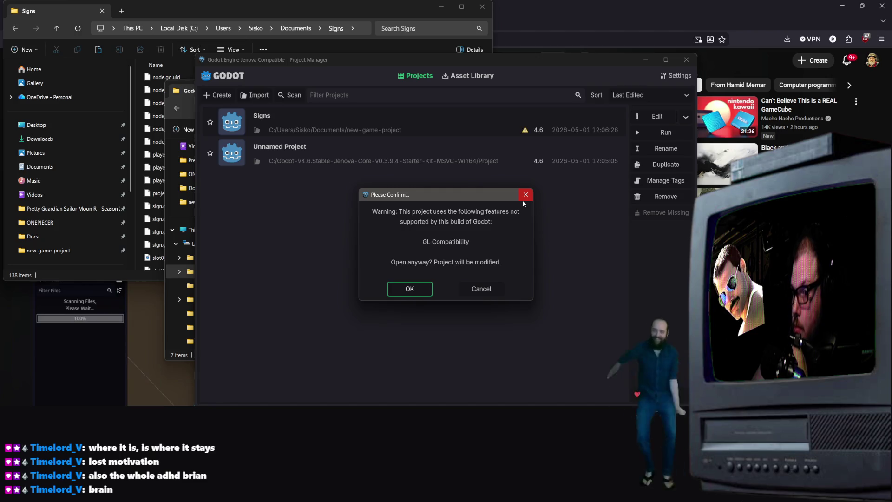
pyautogui.click(407, 288)
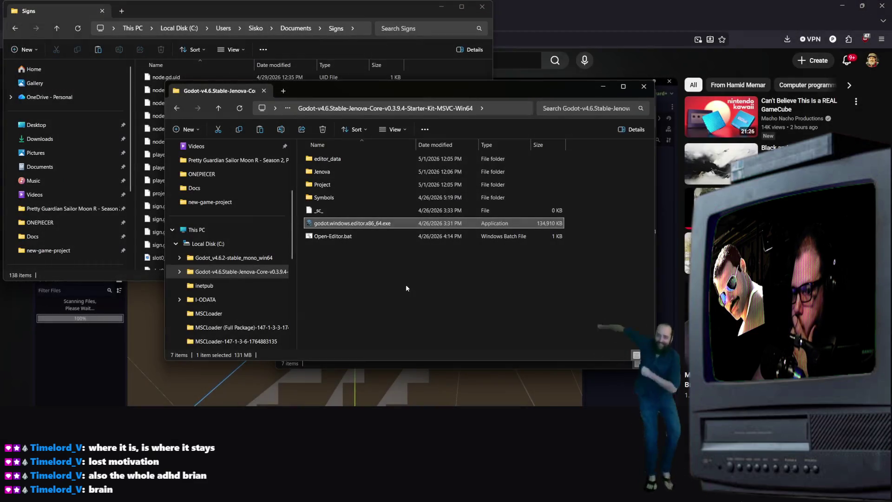
# Show the desktop, then bring the Signs File Explorer window back to the front.
pyautogui.rightClick(405, 285)
pyautogui.press('Escape')
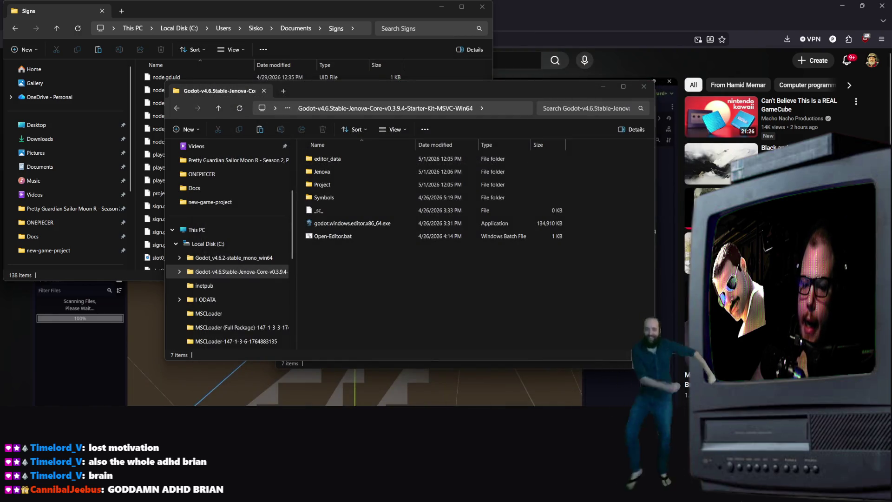
pyautogui.press('super+Home')
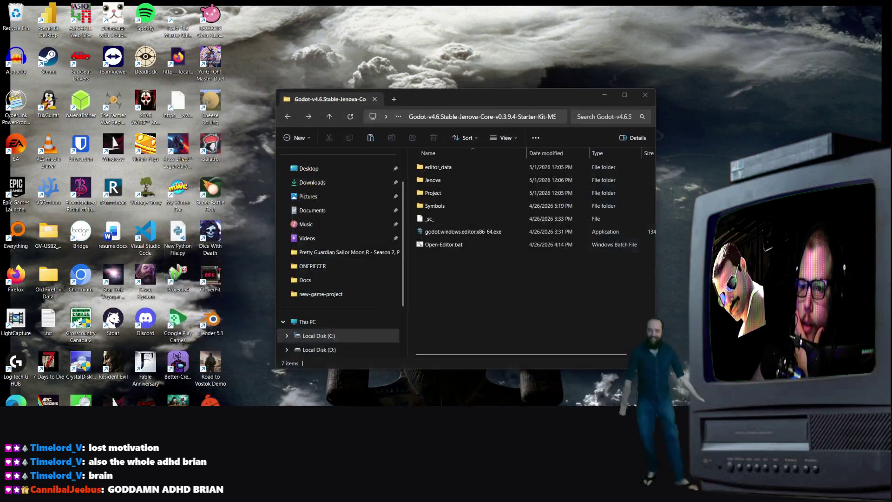
pyautogui.press('super+Home')
pyautogui.press('super+Home')
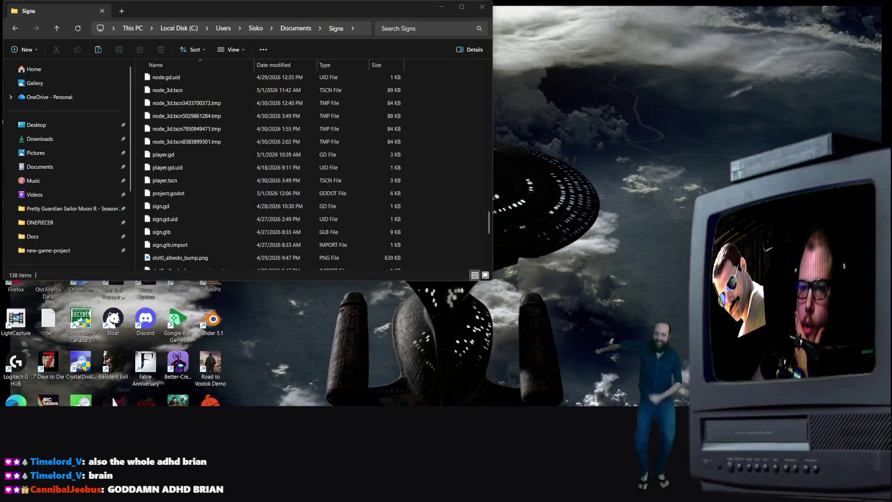
pyautogui.press('super+Home')
pyautogui.scroll(8, 339, 191)
pyautogui.scroll(-3, 73, 171)
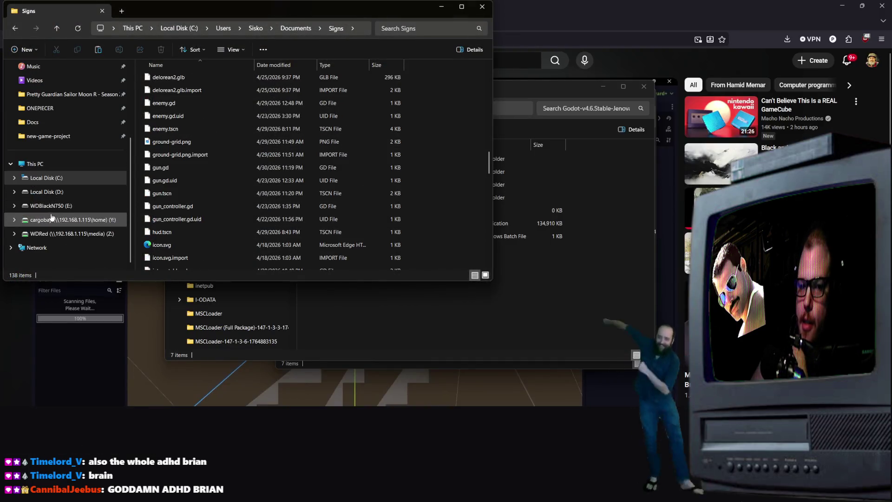
# Launch Godot 4.6.2 mono from C:\Godot_v4.6.2-stable_mono_win64.
pyautogui.click(71, 177)
pyautogui.click(217, 148)
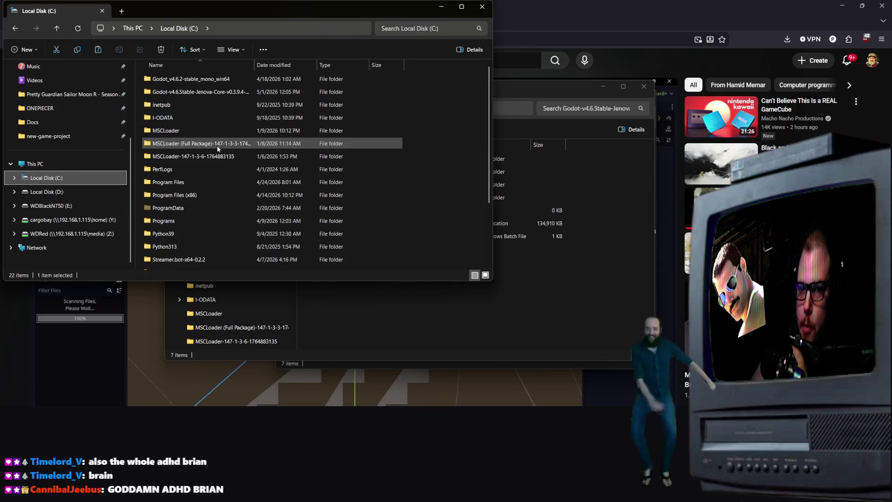
pyautogui.doubleClick(218, 79)
pyautogui.doubleClick(226, 92)
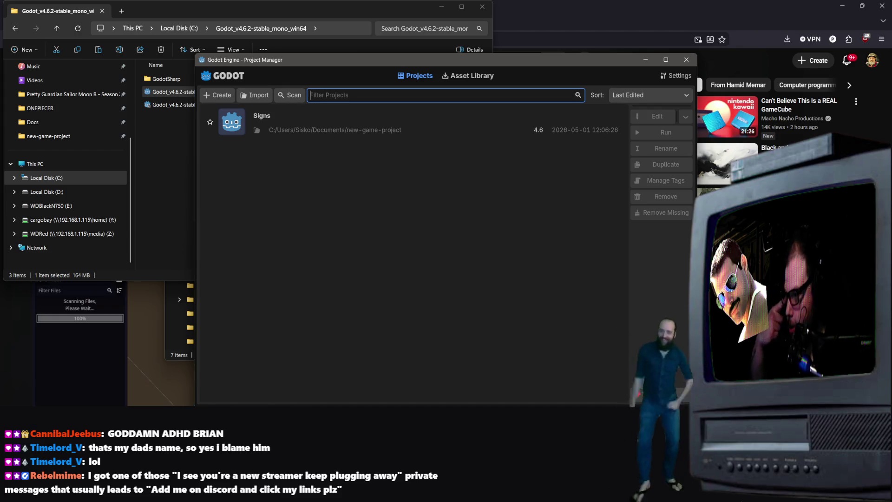
# Open the Signs project from the Project Manager in the Godot 4.6.2 mono editor.
pyautogui.doubleClick(345, 127)
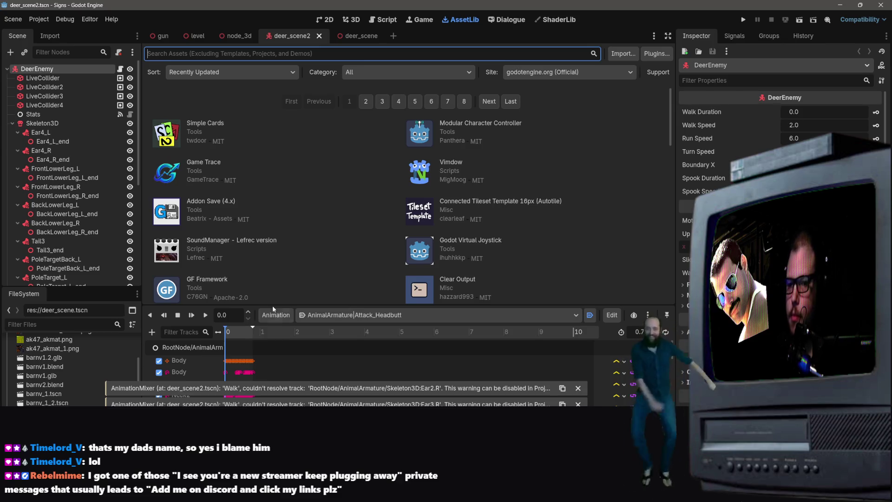
pyautogui.click(200, 347)
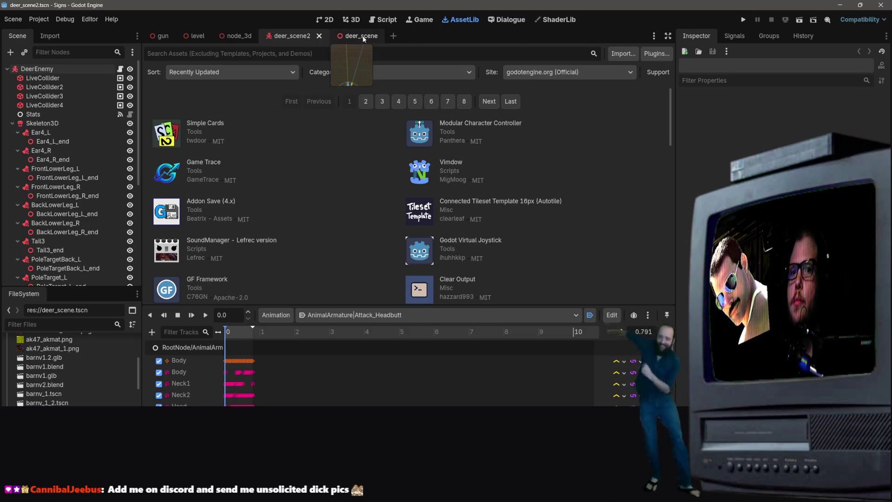
pyautogui.click(90, 19)
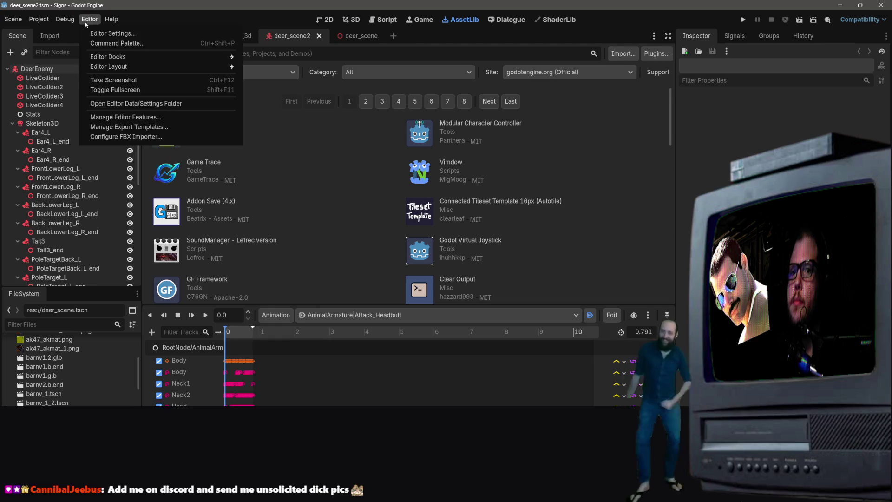
# View Editor Settings' Project Manager category, leaving Default Renderer as forward_plus.
pyautogui.click(99, 33)
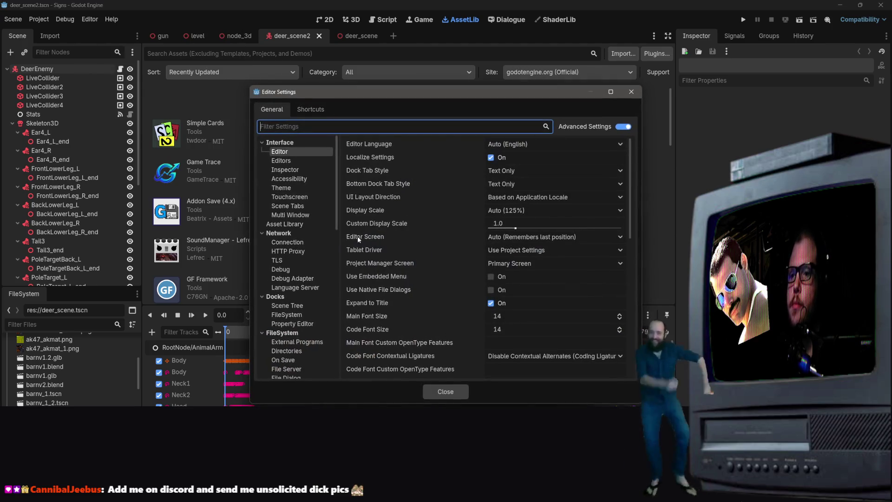
pyautogui.scroll(-10, 528, 187)
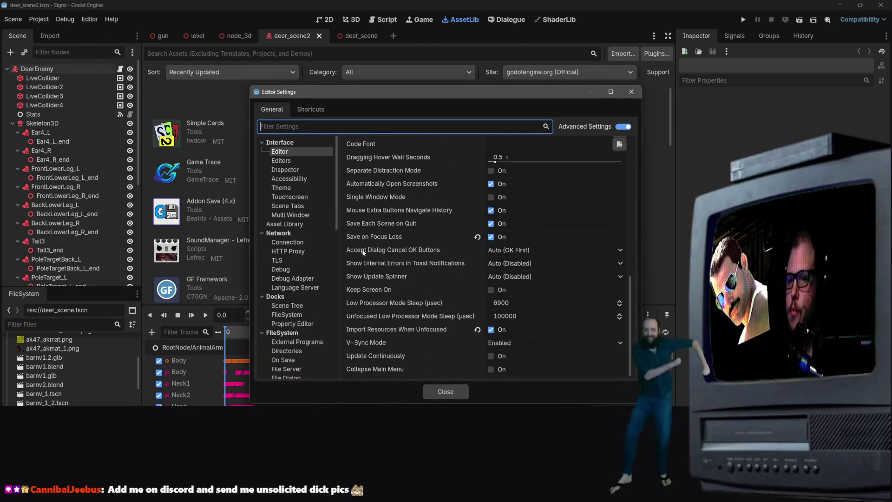
pyautogui.scroll(-5, 307, 278)
pyautogui.scroll(-5, 305, 284)
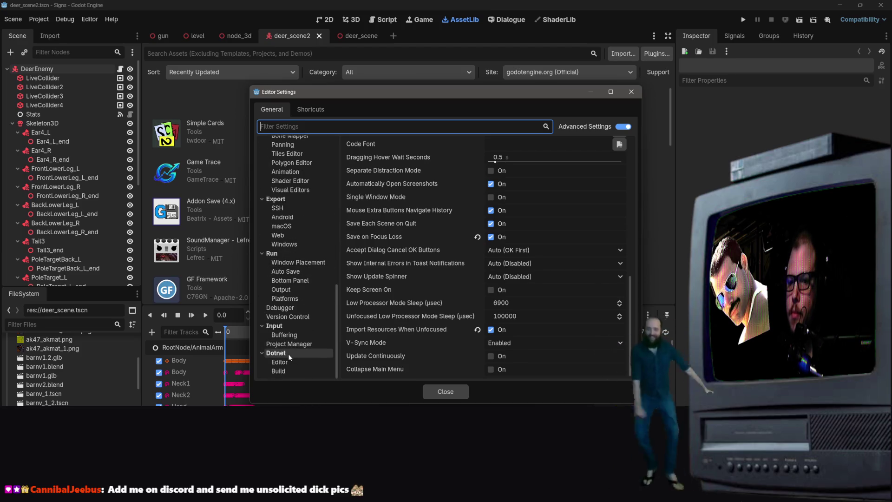
pyautogui.click(294, 343)
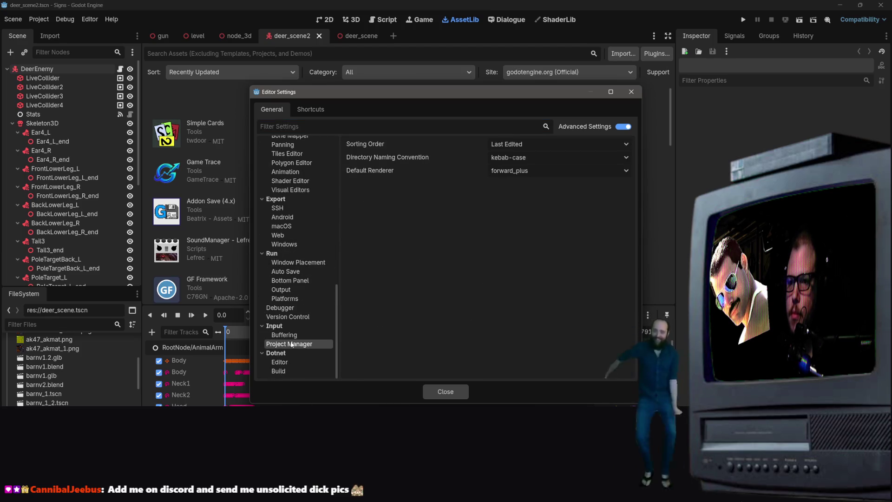
pyautogui.scroll(2, 307, 302)
pyautogui.click(548, 166)
pyautogui.click(540, 166)
pyautogui.click(532, 171)
pyautogui.click(523, 172)
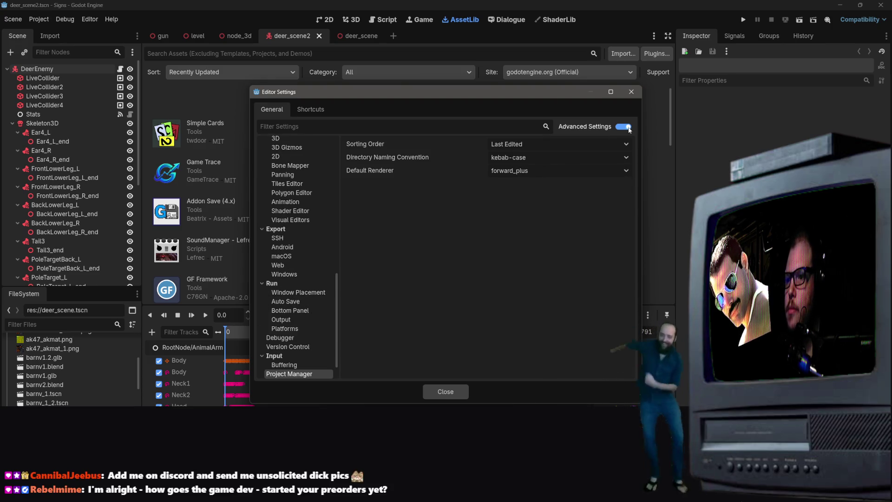
pyautogui.click(445, 392)
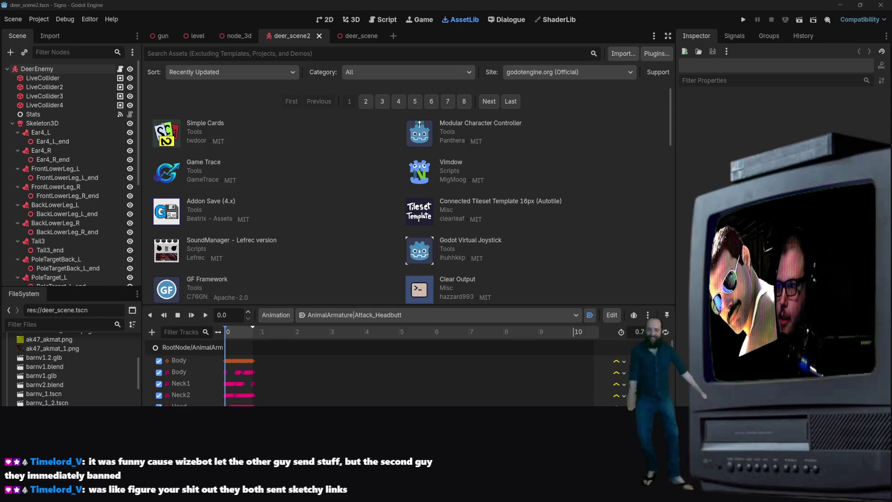
# Close the Godot 4.6.2 mono editor window.
pyautogui.click(880, 5)
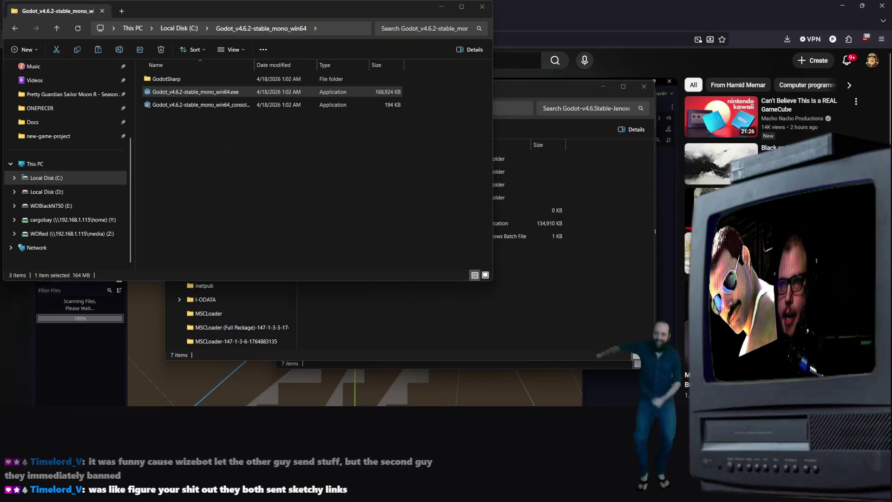
# Launch godot.windows.editor.x86_64.exe and open Unnamed Project in a maximized Jenova Compatible editor.
pyautogui.doubleClick(371, 224)
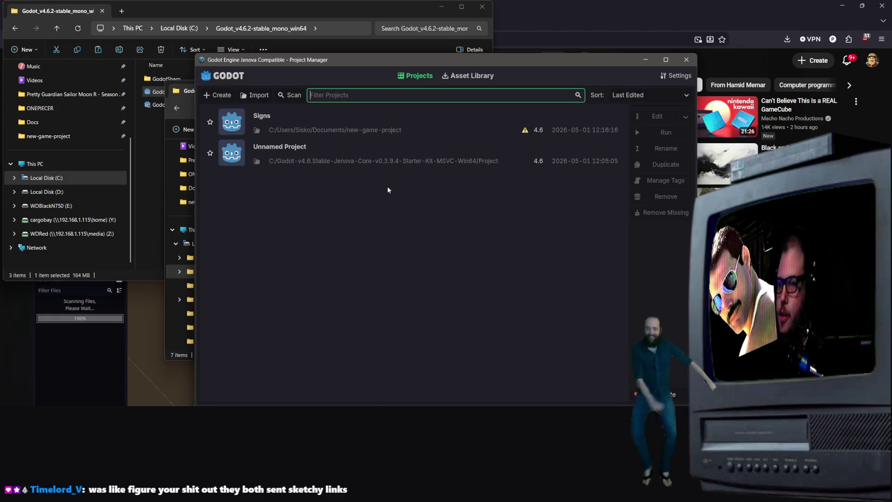
pyautogui.click(329, 161)
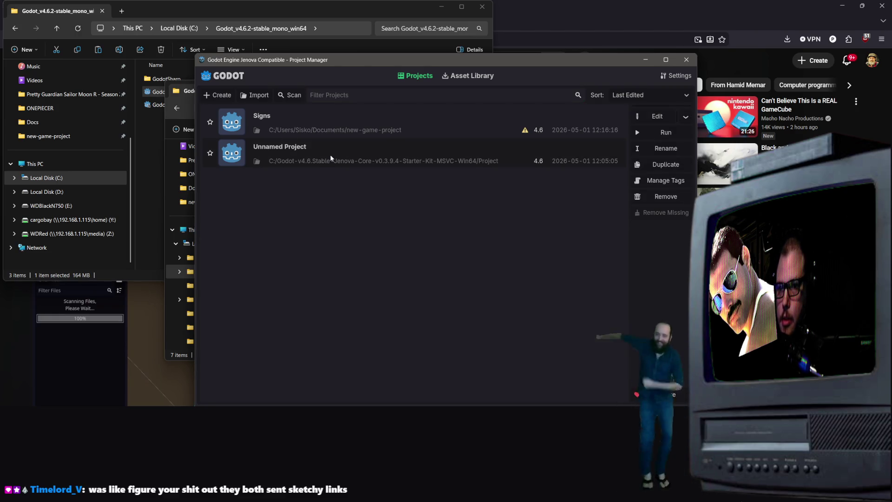
pyautogui.doubleClick(332, 160)
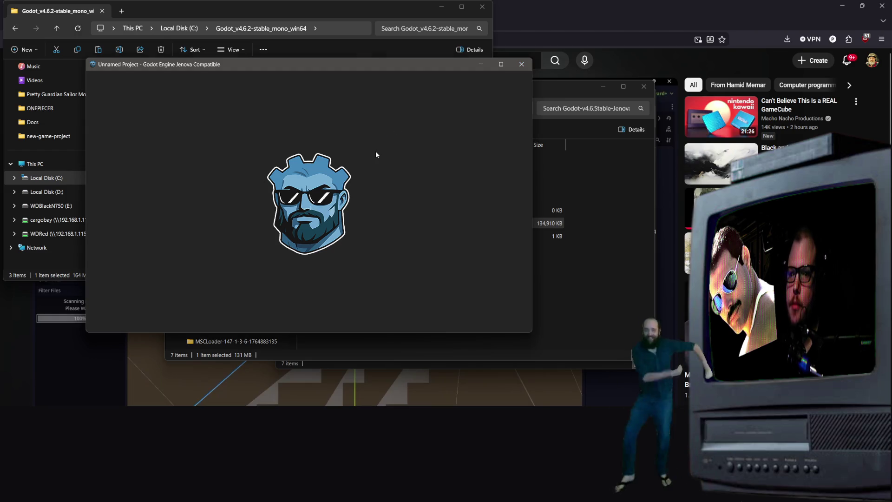
pyautogui.click(501, 64)
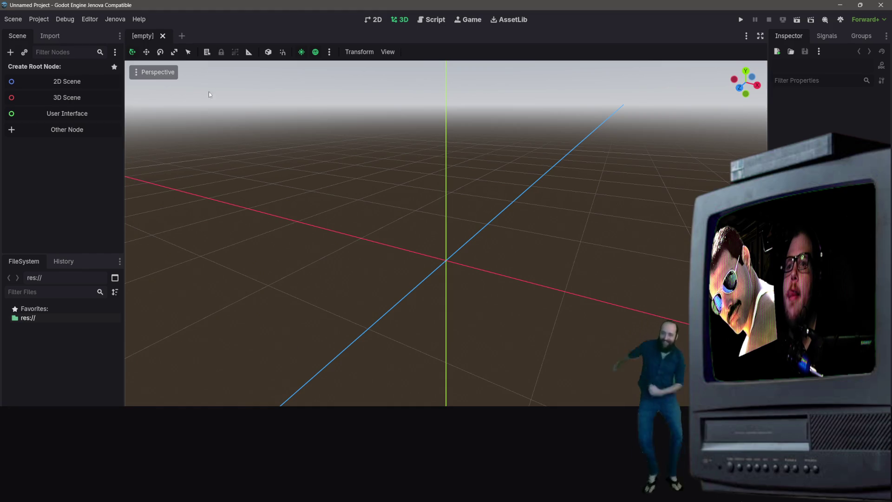
# Open the Jenova Package Manager and install the Microsoft Visual C++ 14.38.33130 toolchain.
pyautogui.click(114, 20)
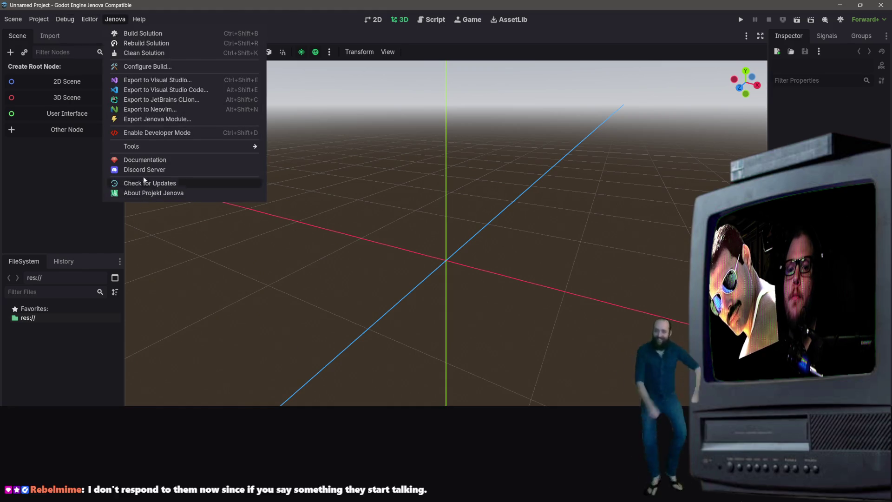
pyautogui.moveTo(232, 147)
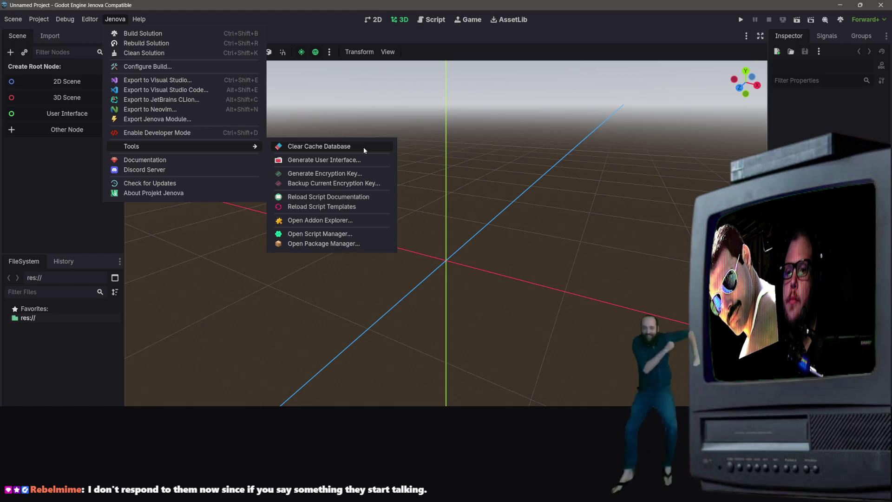
pyautogui.click(344, 244)
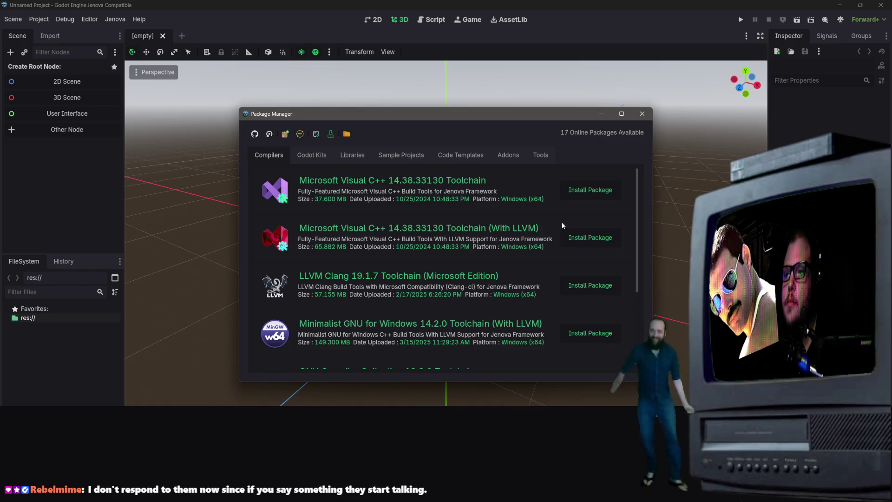
pyautogui.click(585, 192)
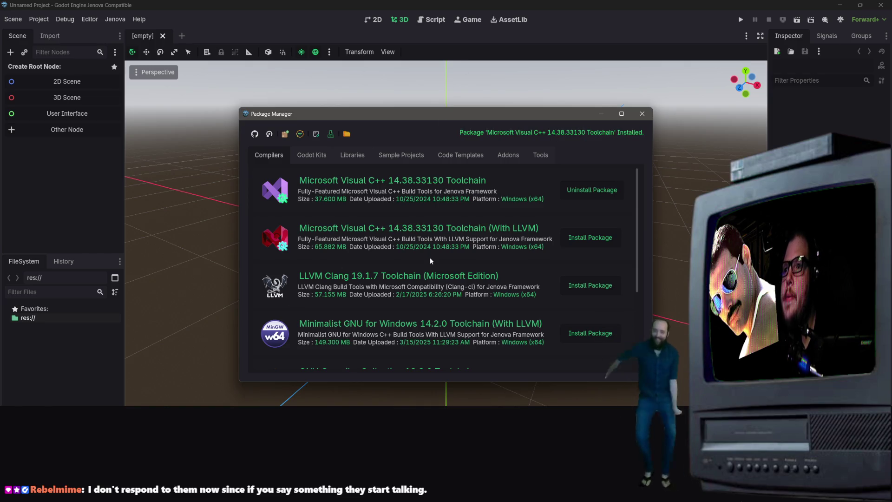
# Install the Godot SDK 4.6.2 (MSVC) kit and close the package manager.
pyautogui.click(331, 158)
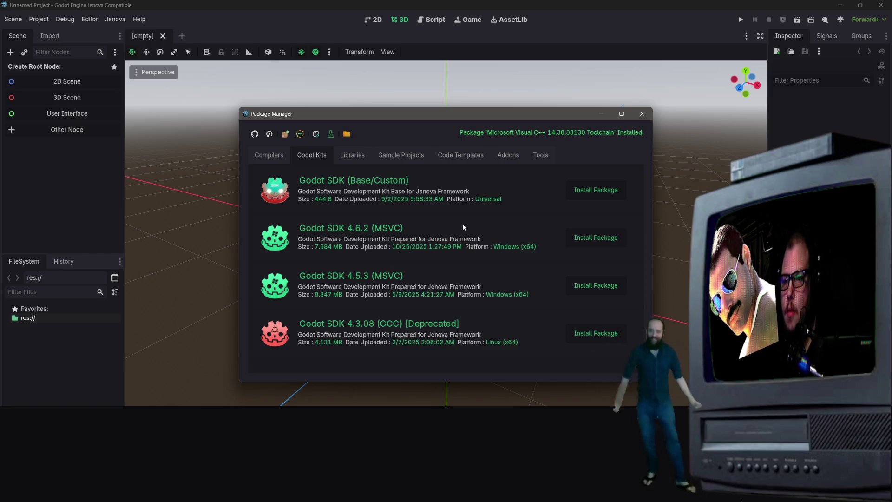
pyautogui.click(596, 242)
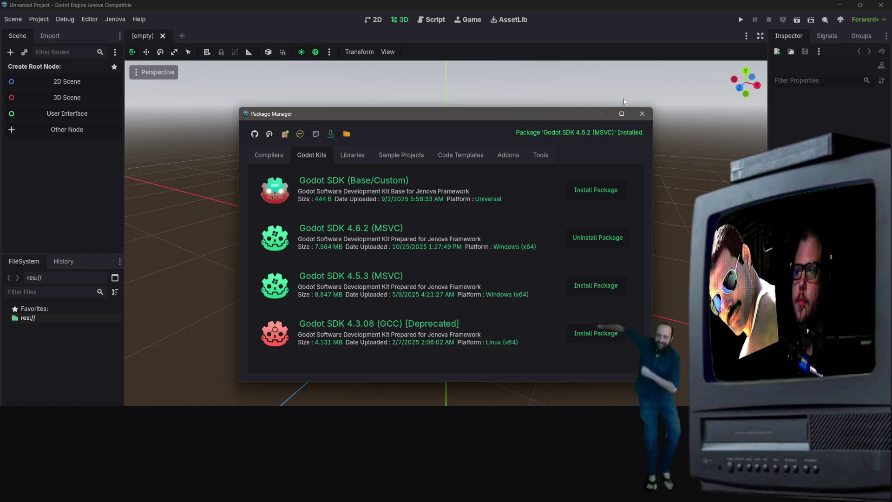
pyautogui.click(642, 113)
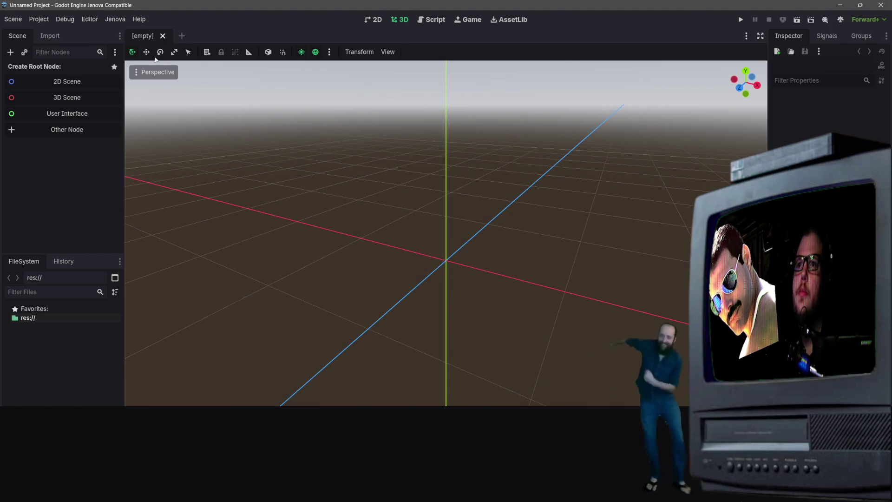
# Apply the default Jenova build configuration.
pyautogui.click(114, 21)
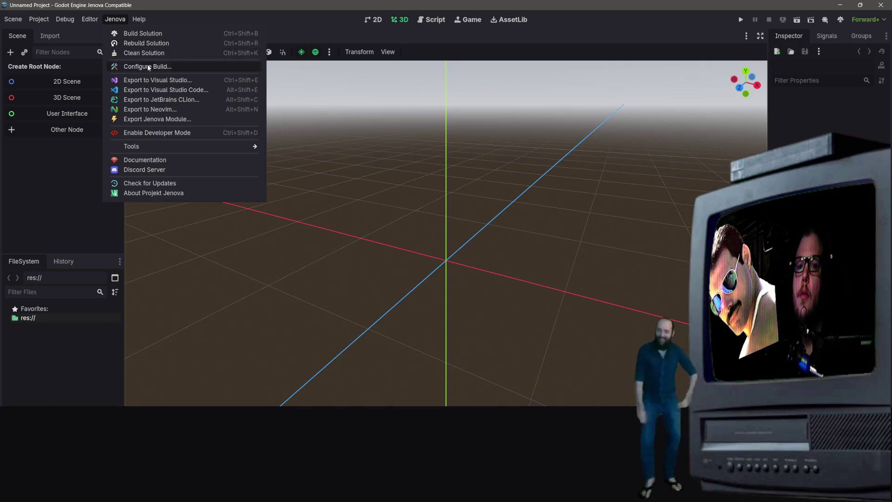
pyautogui.click(149, 66)
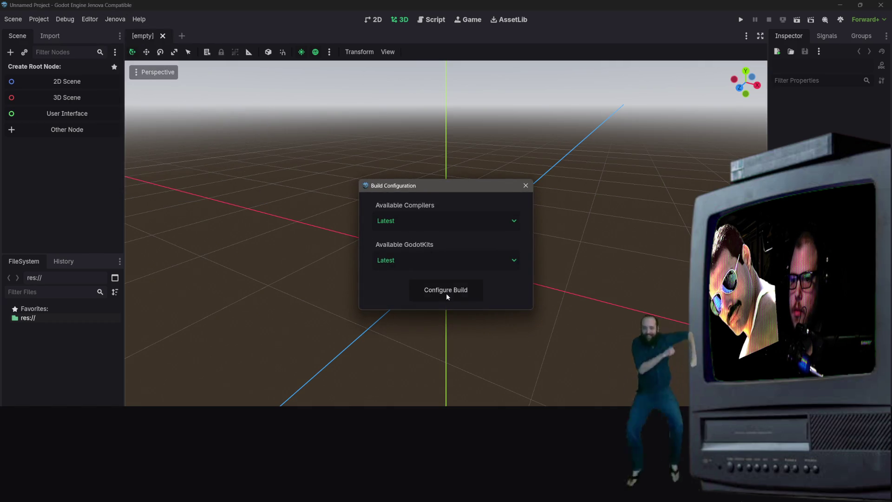
pyautogui.click(447, 296)
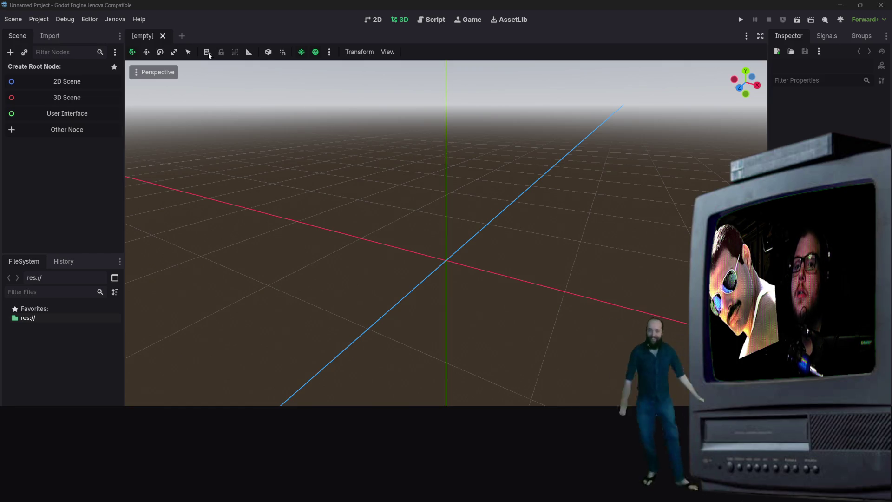
# Reconfigure the build with the JenovaMSVCCompiler-14.38.33130 compiler and the GodotSDK-4.6.2 kit.
pyautogui.click(113, 20)
pyautogui.click(120, 66)
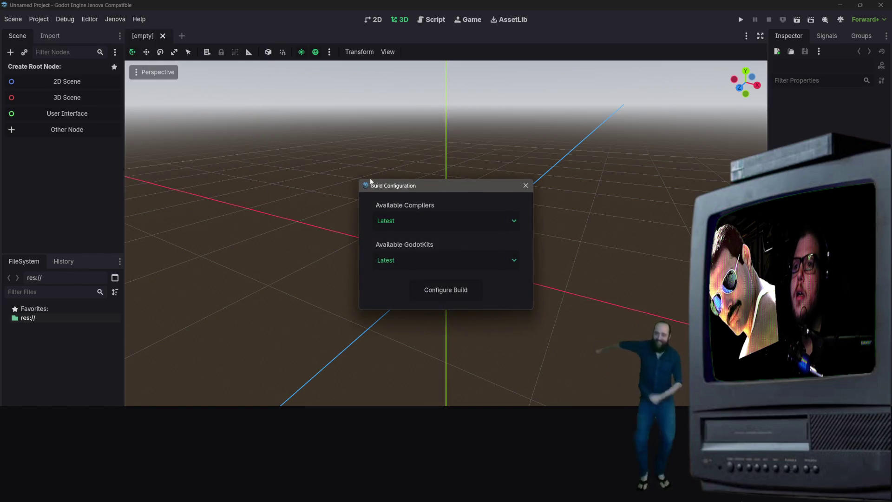
pyautogui.click(403, 222)
pyautogui.click(406, 240)
pyautogui.click(412, 255)
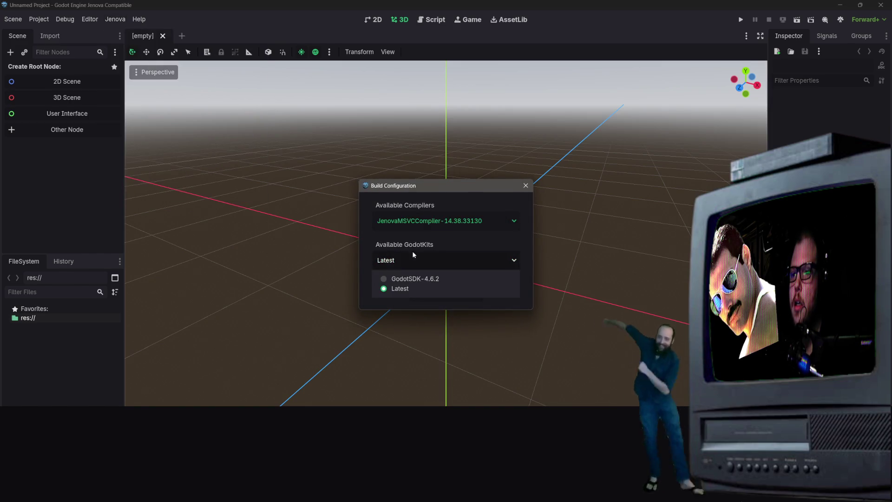
pyautogui.click(413, 280)
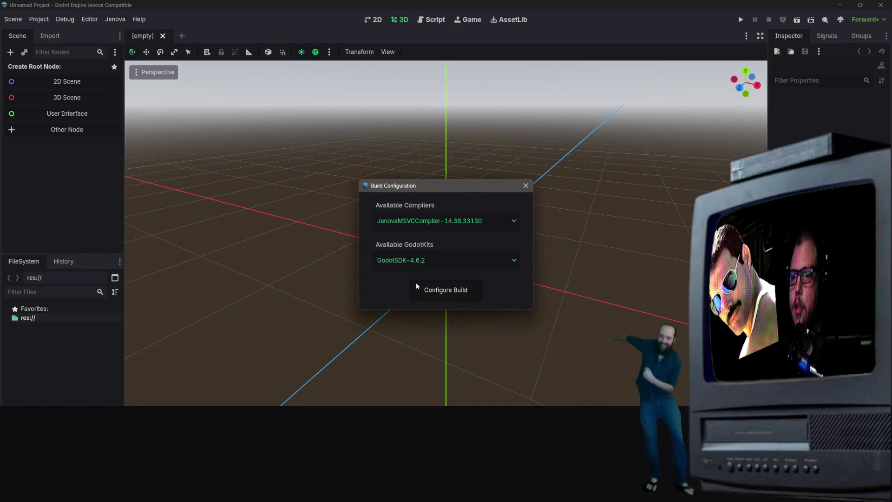
pyautogui.click(442, 291)
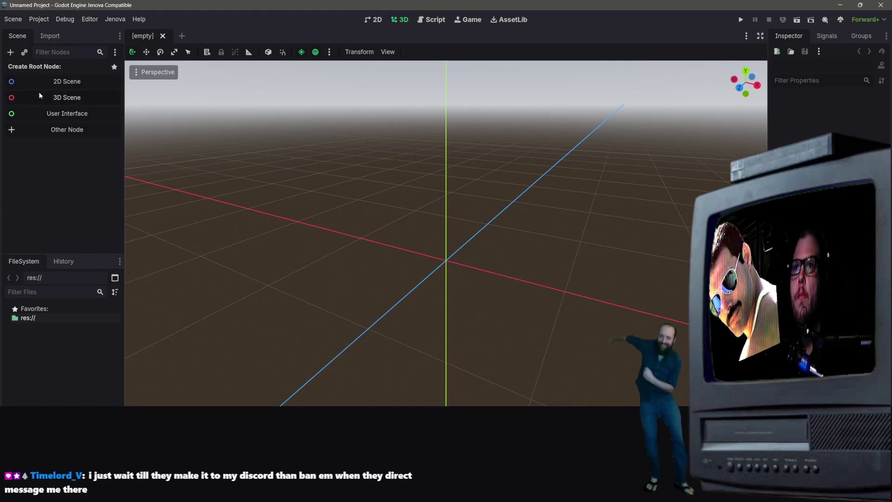
pyautogui.click(13, 21)
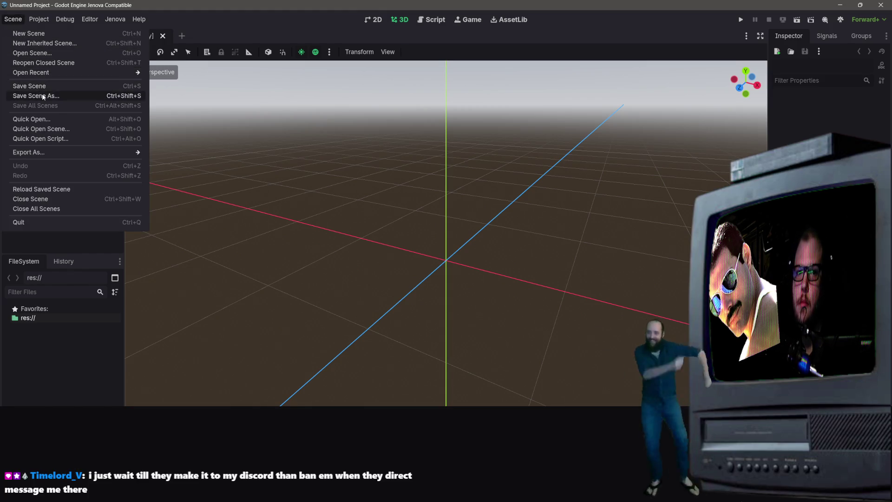
# Quit to the project list and try opening the Signs project normally, confirming the prompts.
pyautogui.click(39, 20)
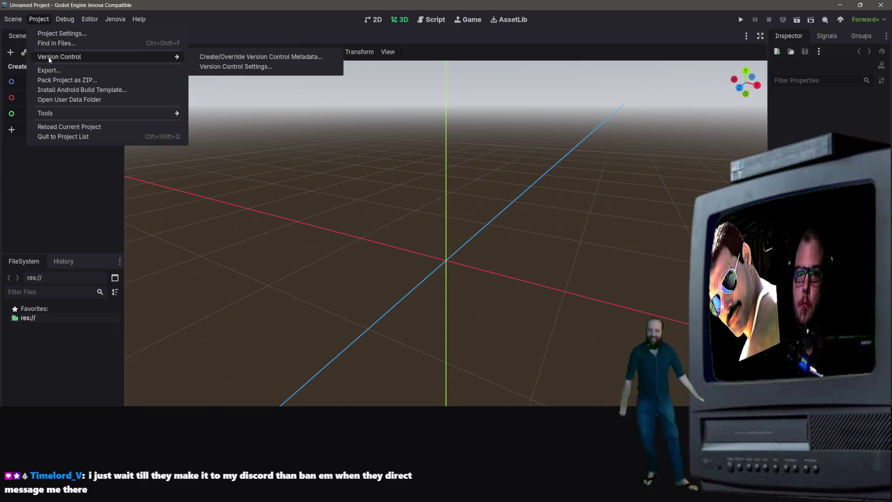
pyautogui.click(70, 136)
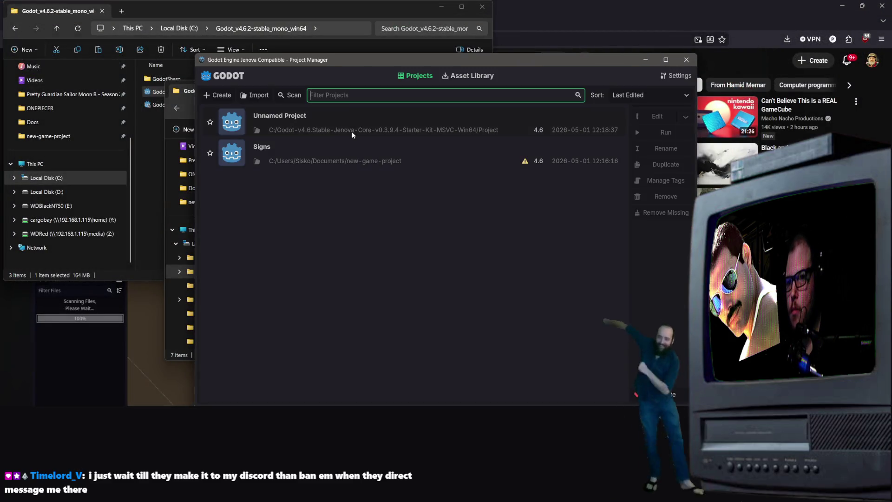
pyautogui.doubleClick(355, 149)
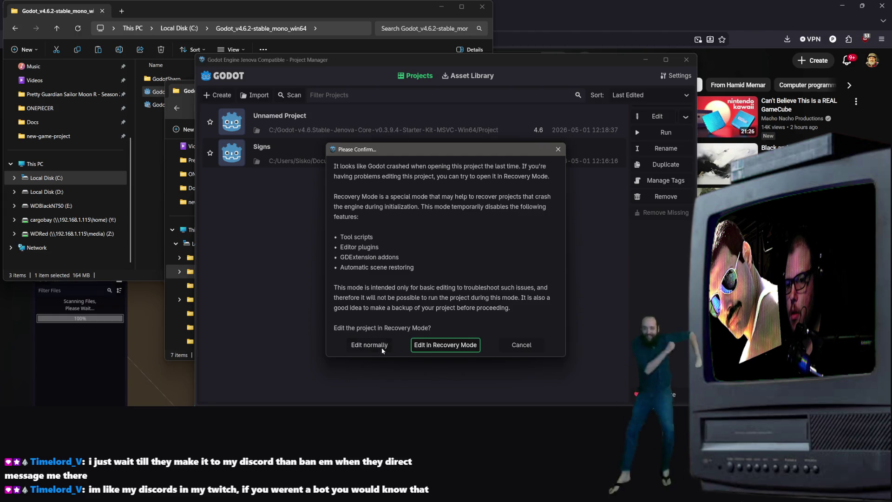
pyautogui.click(426, 346)
pyautogui.click(411, 288)
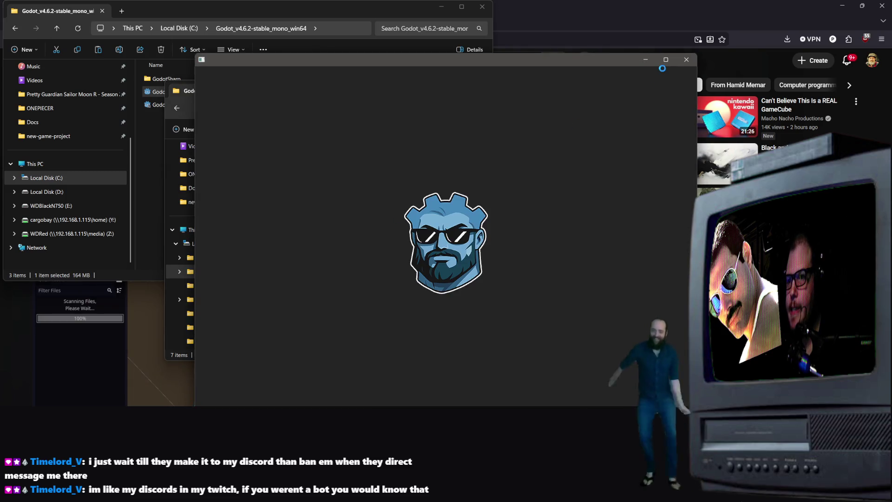
# Open the Signs project in the editor's Recovery Mode and confirm the dialogs.
pyautogui.click(397, 156)
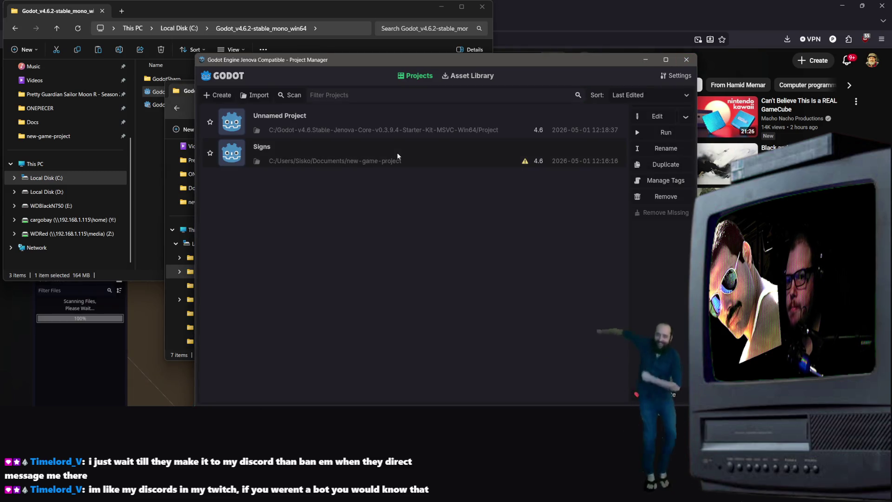
pyautogui.rightClick(397, 154)
pyautogui.click(381, 163)
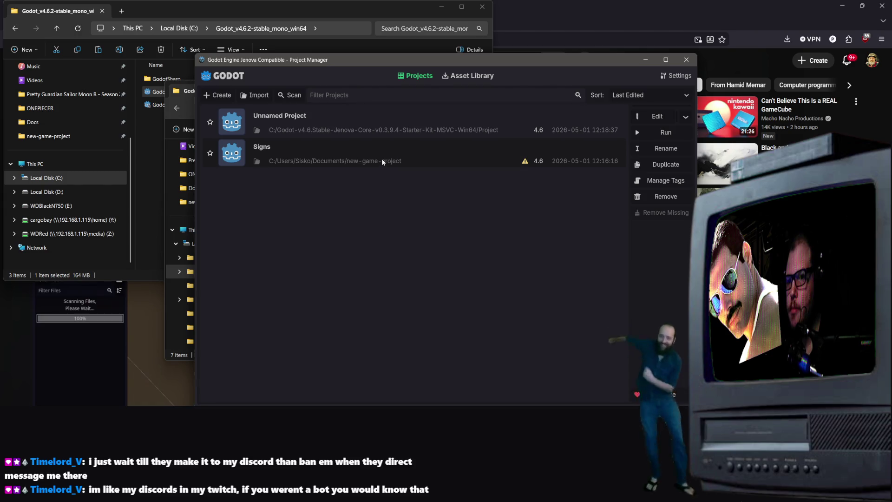
pyautogui.rightClick(382, 160)
pyautogui.click(427, 188)
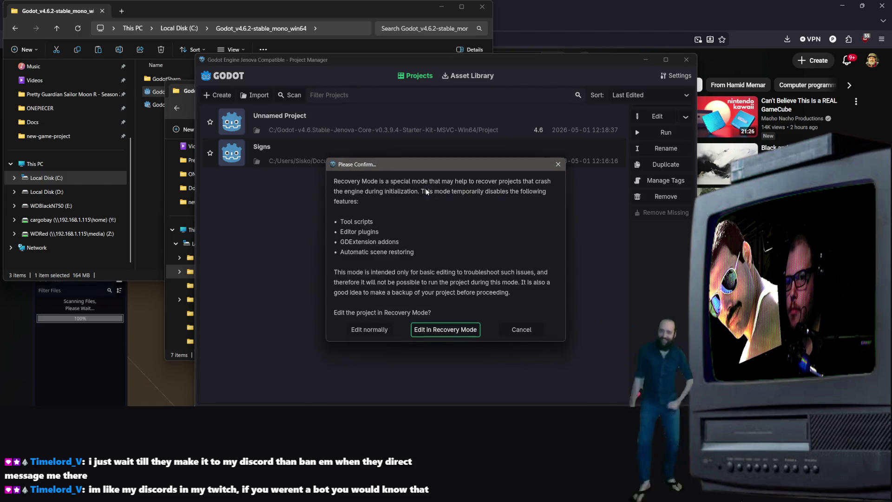
pyautogui.click(442, 329)
pyautogui.click(420, 296)
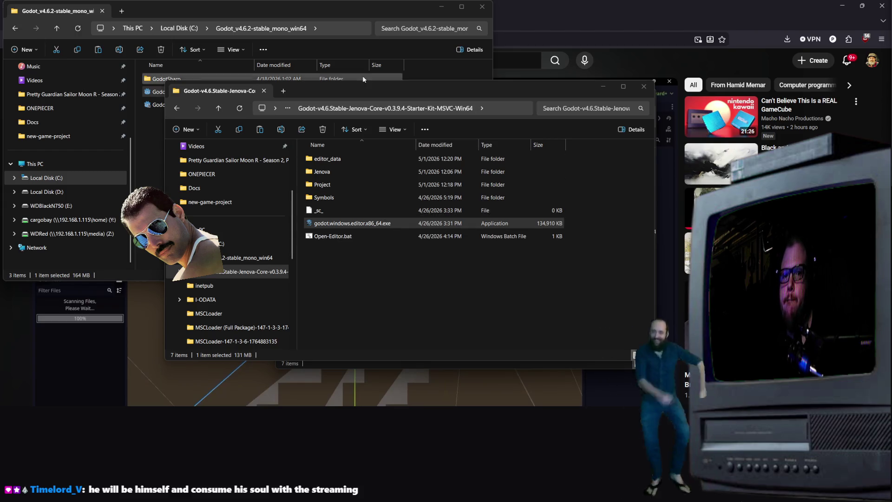
# Run the starter kit's Open-Editor.bat script to relaunch the Jenova editor.
pyautogui.click(342, 237)
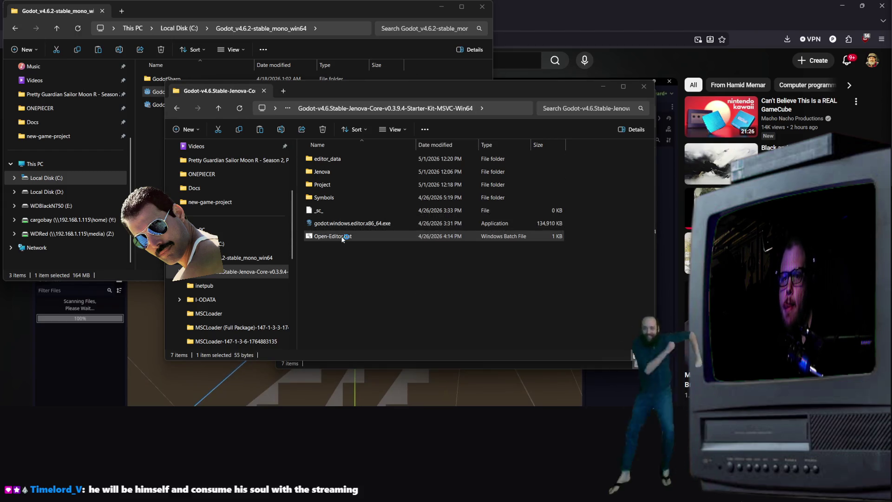
pyautogui.press('Return')
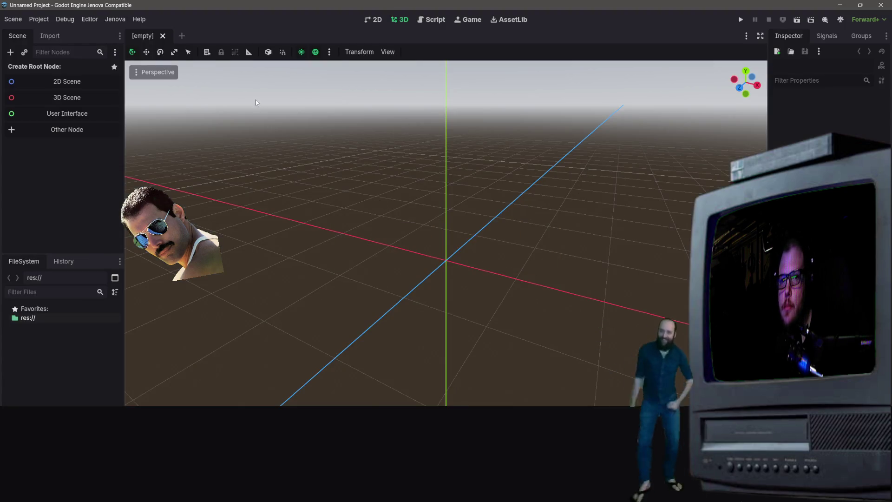
# Reload the current project.
pyautogui.click(122, 21)
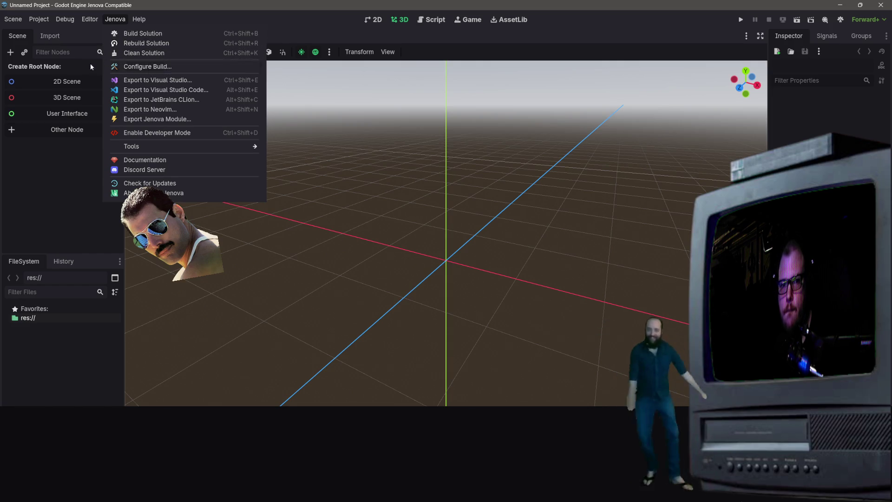
pyautogui.moveTo(51, 18)
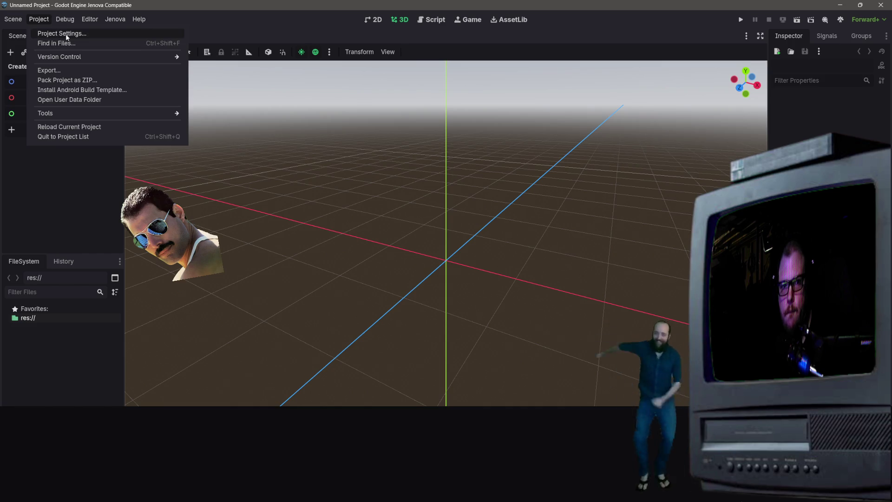
pyautogui.click(74, 128)
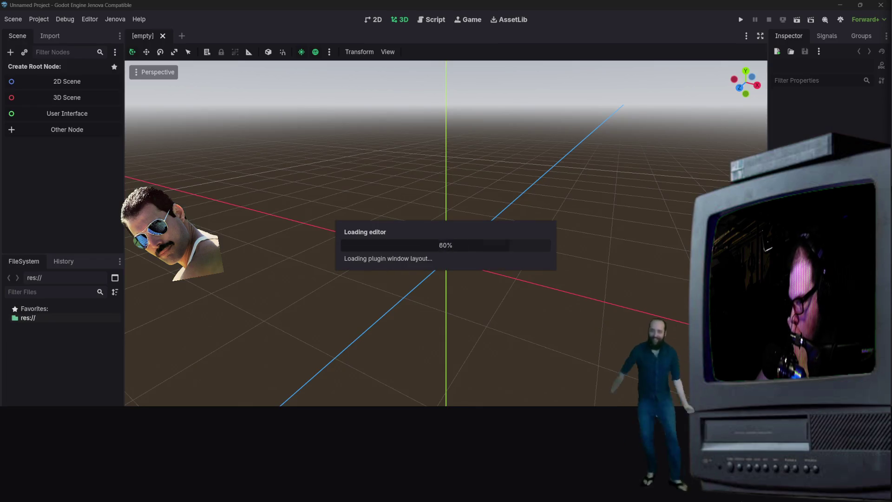
# Open the Jenova Package Manager from the Jenova menu.
pyautogui.click(31, 20)
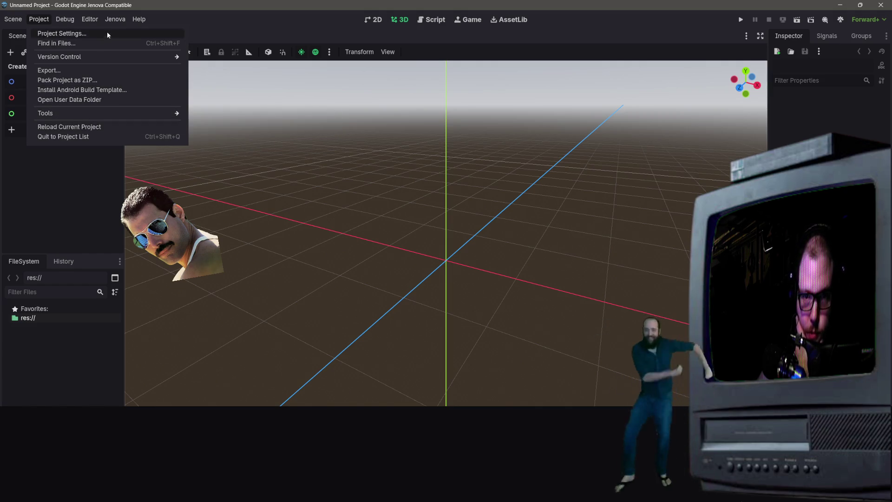
pyautogui.click(115, 19)
pyautogui.click(114, 19)
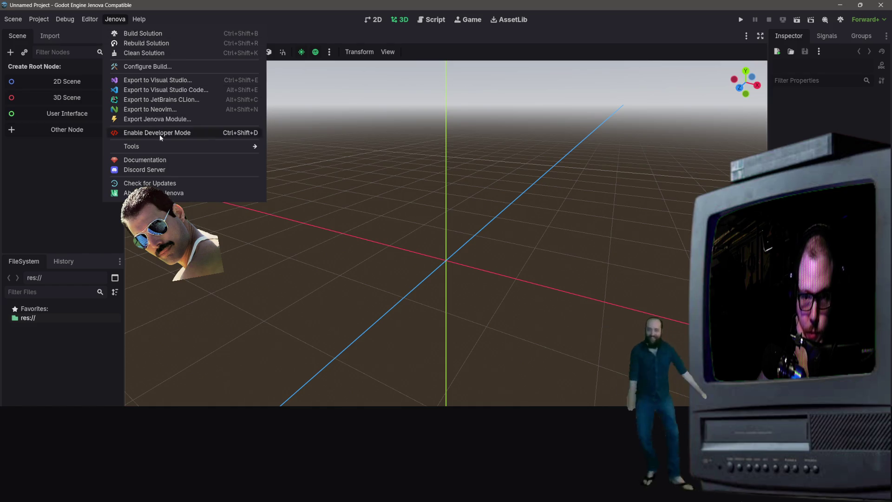
pyautogui.moveTo(162, 146)
pyautogui.click(305, 244)
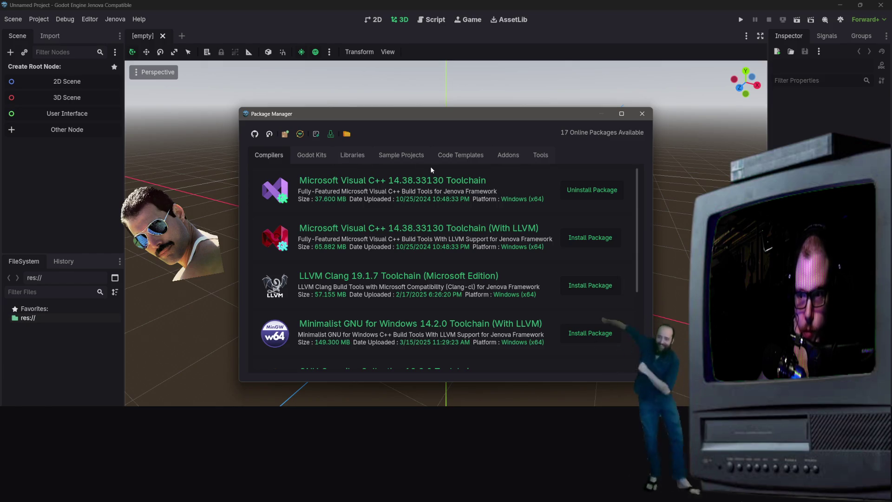
# Browse the Godot Kits, Code Templates, Addons, Tools and Libraries package lists.
pyautogui.scroll(-5, 436, 223)
pyautogui.scroll(5, 445, 272)
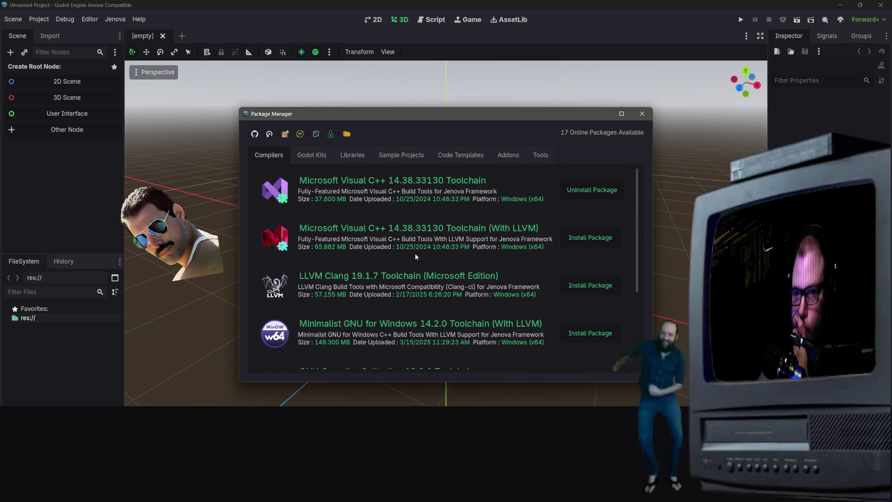
pyautogui.click(318, 157)
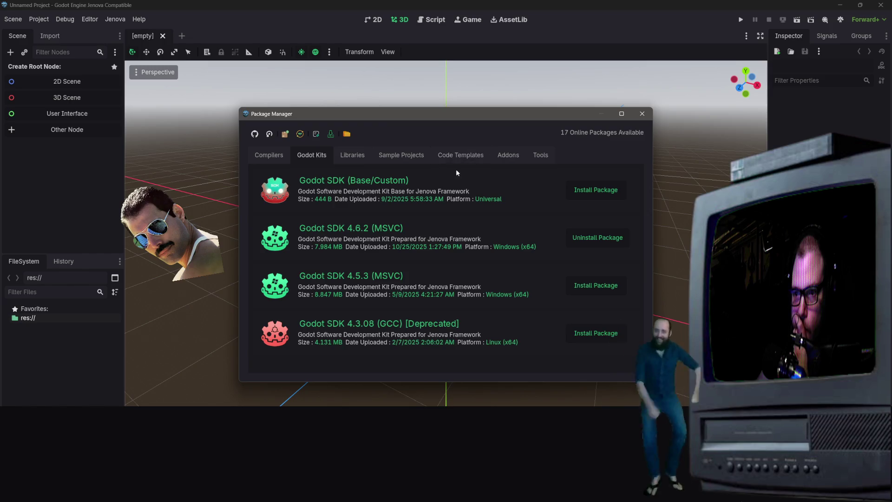
pyautogui.click(483, 156)
pyautogui.click(516, 156)
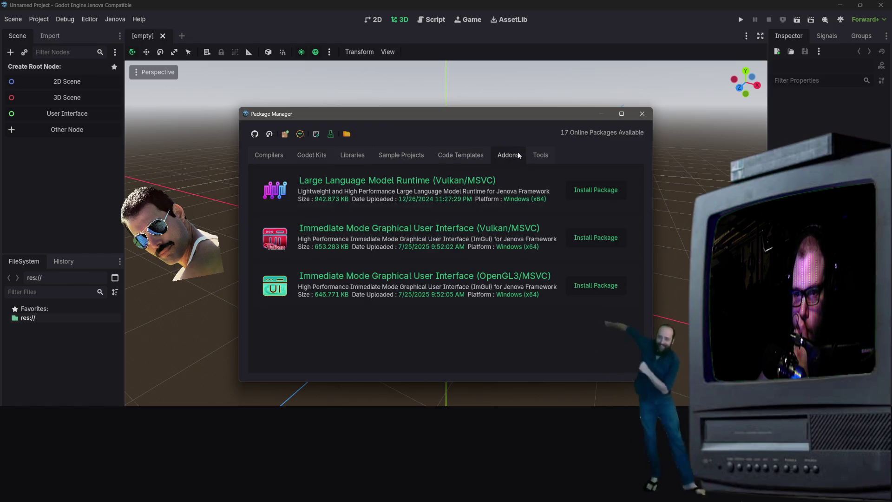
pyautogui.click(546, 157)
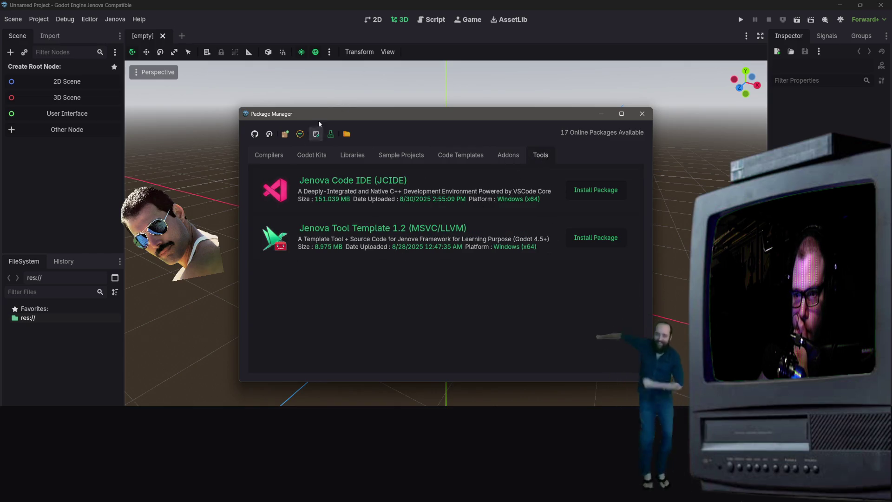
pyautogui.click(352, 156)
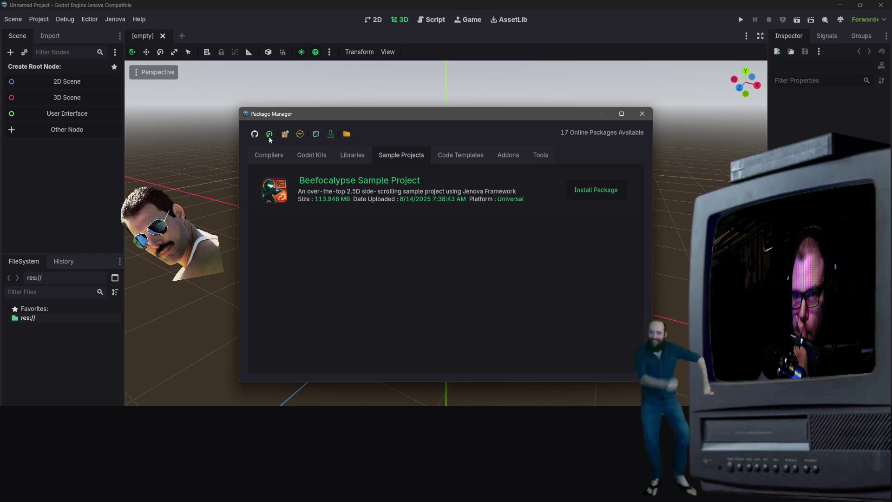
pyautogui.click(459, 158)
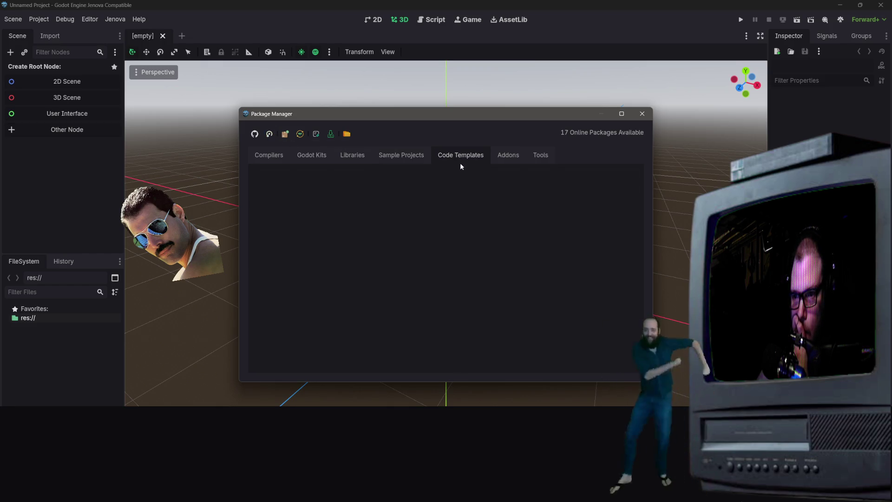
# Remove unused packages, cancel a custom package install, and revisit Addons and Godot Kits.
pyautogui.click(300, 139)
pyautogui.click(288, 137)
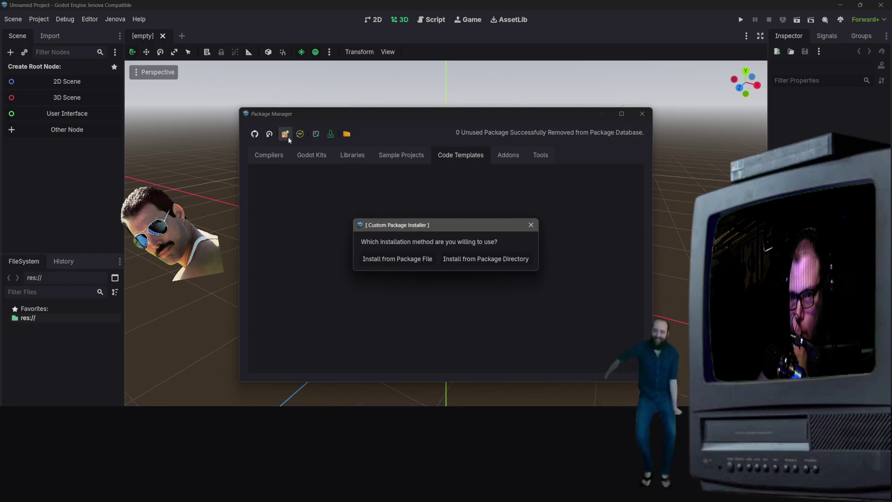
pyautogui.click(531, 225)
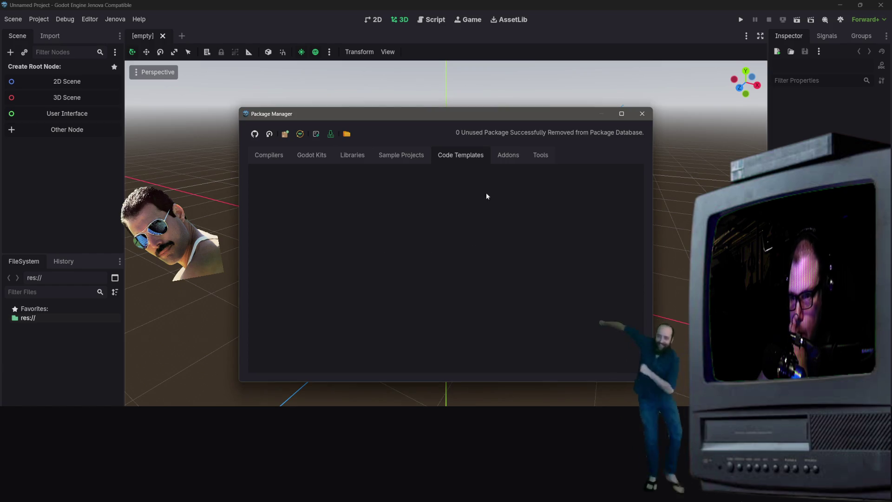
pyautogui.click(509, 154)
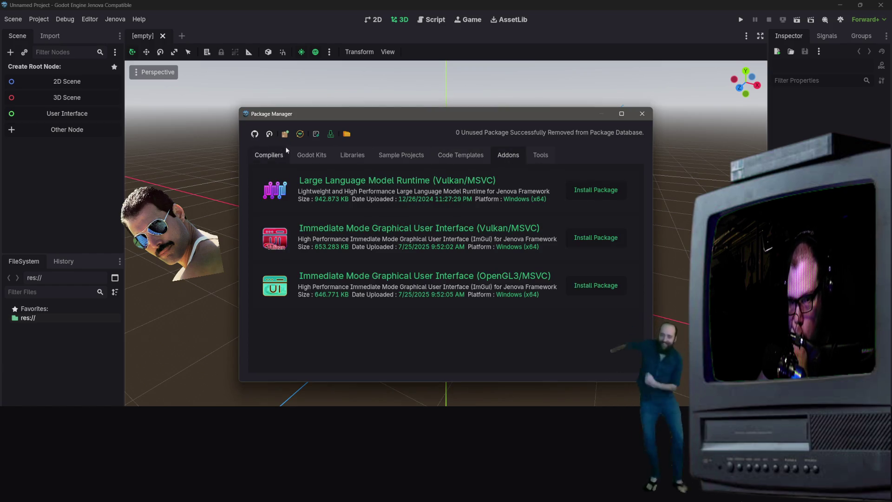
pyautogui.click(306, 155)
# Install the Godot SDK (Base/Custom) kit and the Beefocalypse Sample Project package.
pyautogui.click(600, 195)
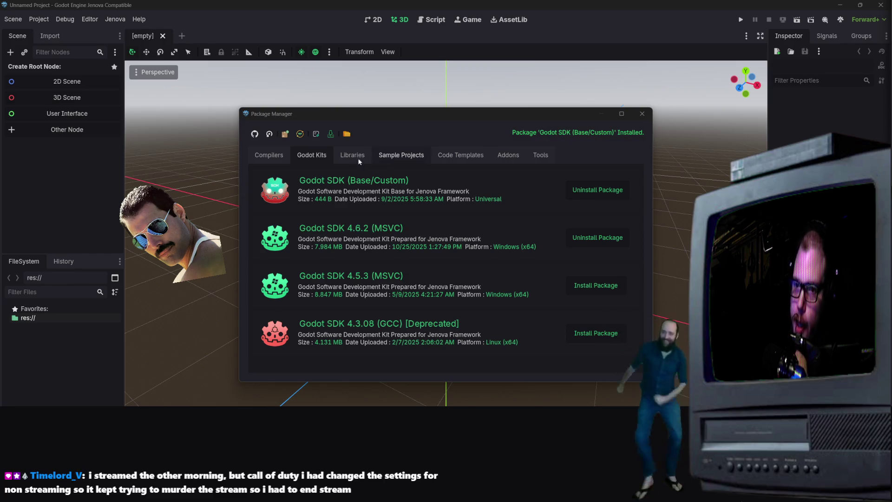
pyautogui.click(401, 156)
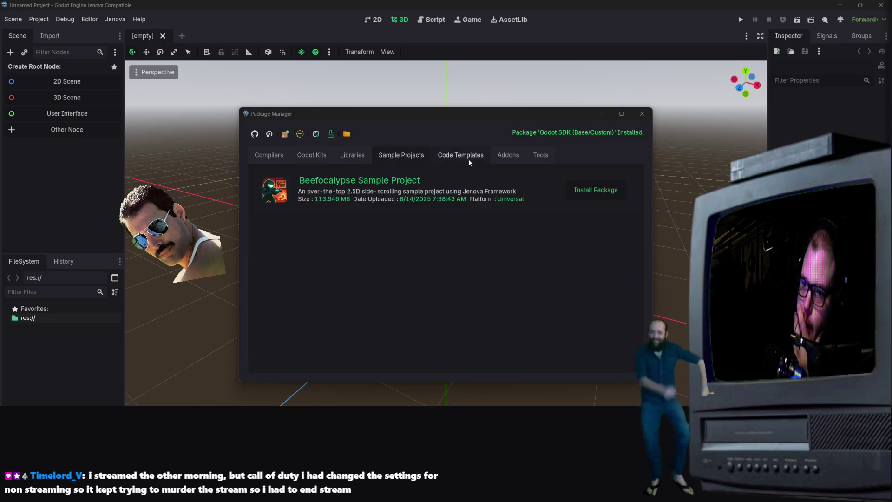
pyautogui.click(594, 191)
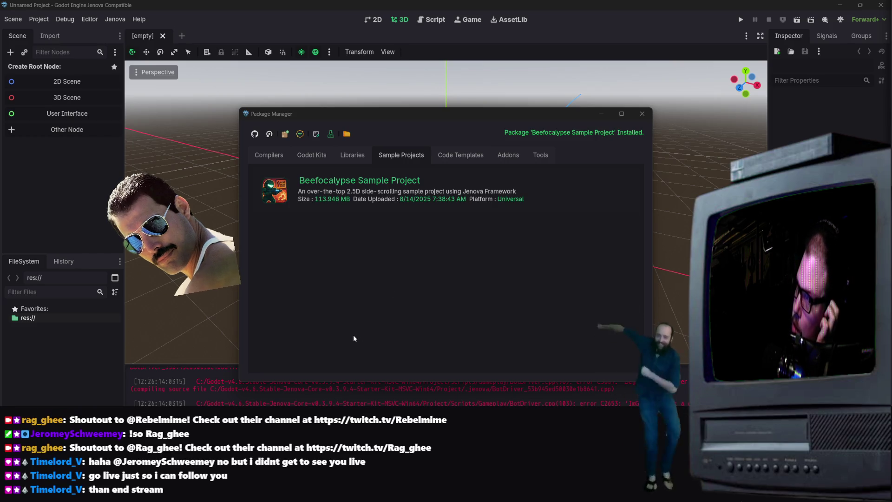
# After the Beefocalypse install finishes, review the Libraries, Godot Kits and Compilers lists.
pyautogui.click(353, 158)
pyautogui.click(315, 155)
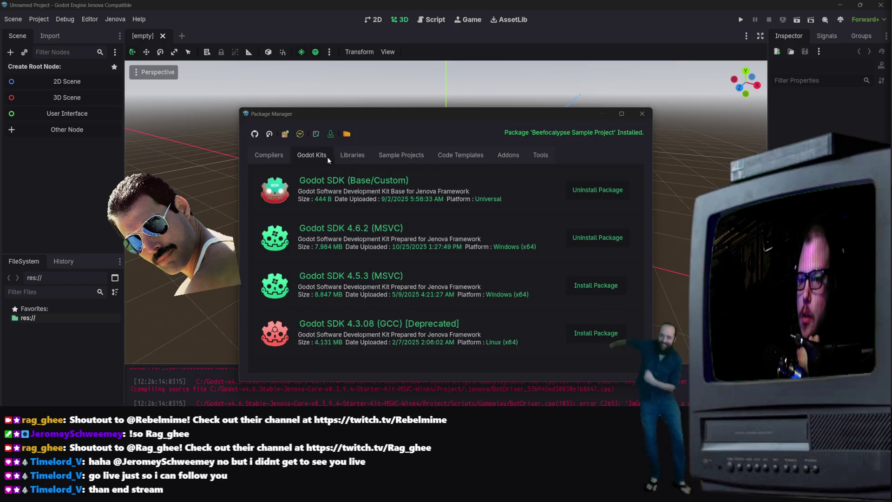
pyautogui.click(269, 156)
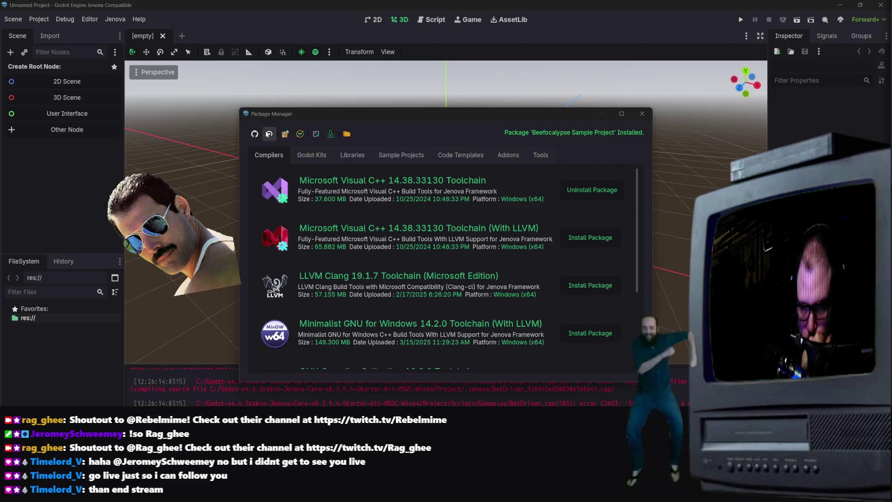
# Close the Package Manager, expand res:// in the FileSystem dock and select Platform.tscn.
pyautogui.click(642, 113)
pyautogui.click(14, 21)
pyautogui.moveTo(37, 20)
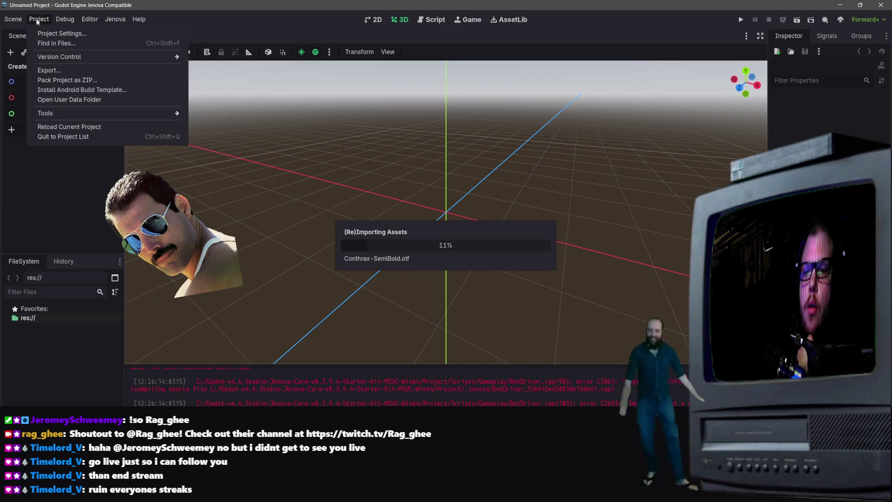
pyautogui.click(56, 205)
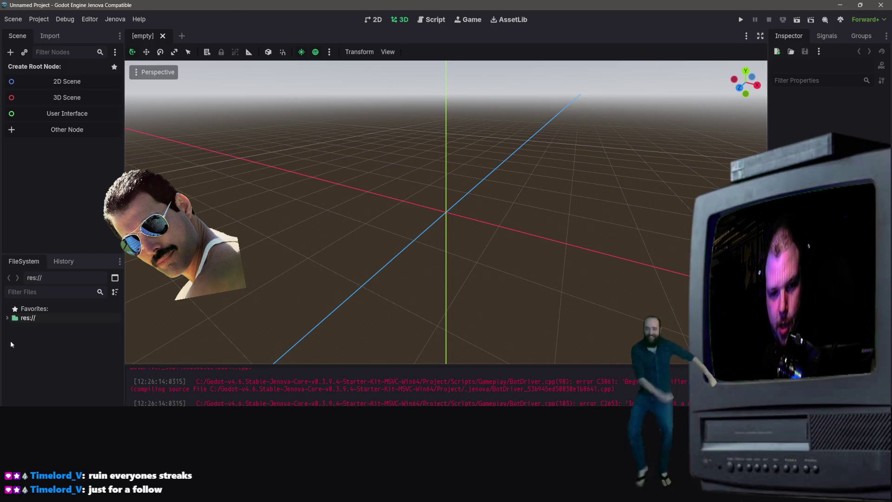
pyautogui.click(7, 319)
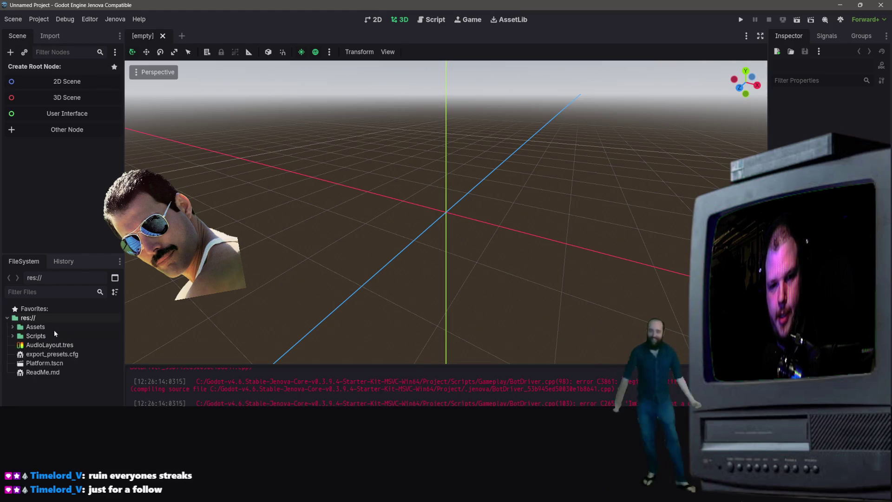
pyautogui.click(42, 366)
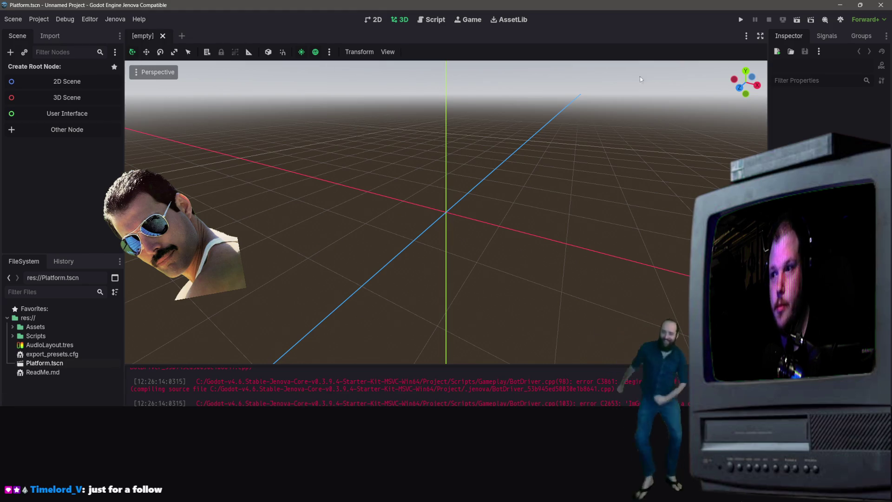
# Run the Platform scene, close the game, relaunch it with F5, then stop it.
pyautogui.click(801, 20)
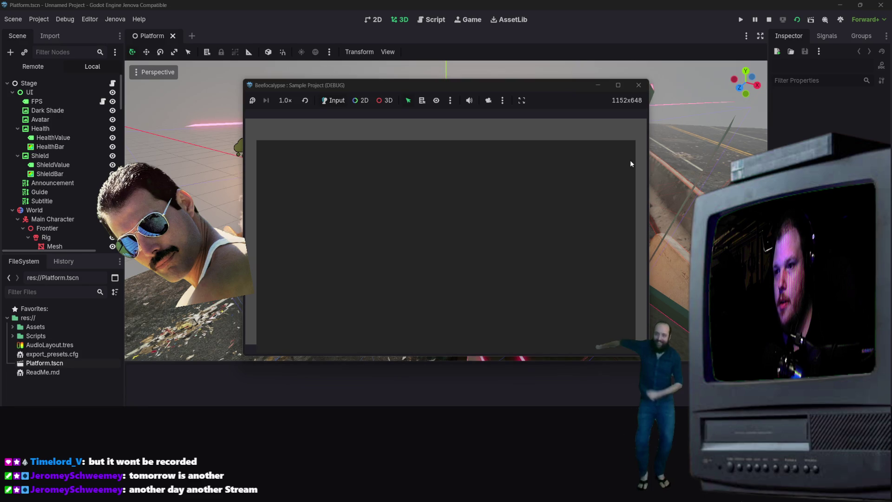
pyautogui.click(638, 85)
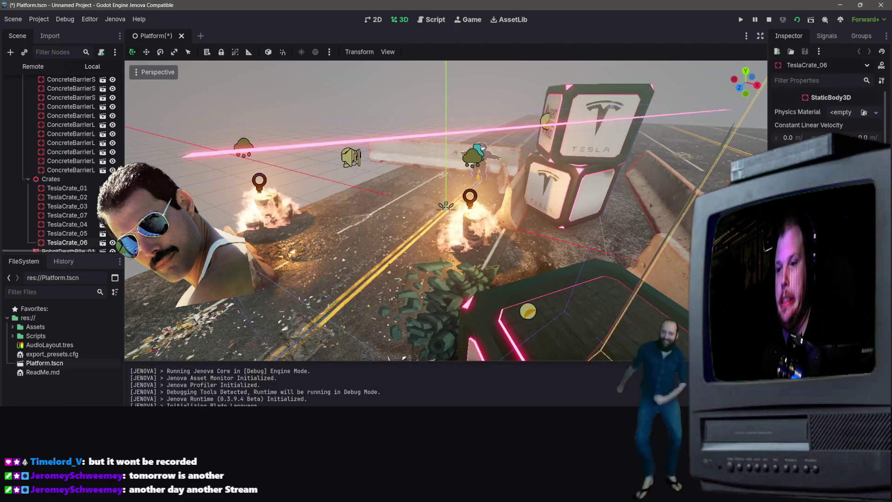
pyautogui.press('F5')
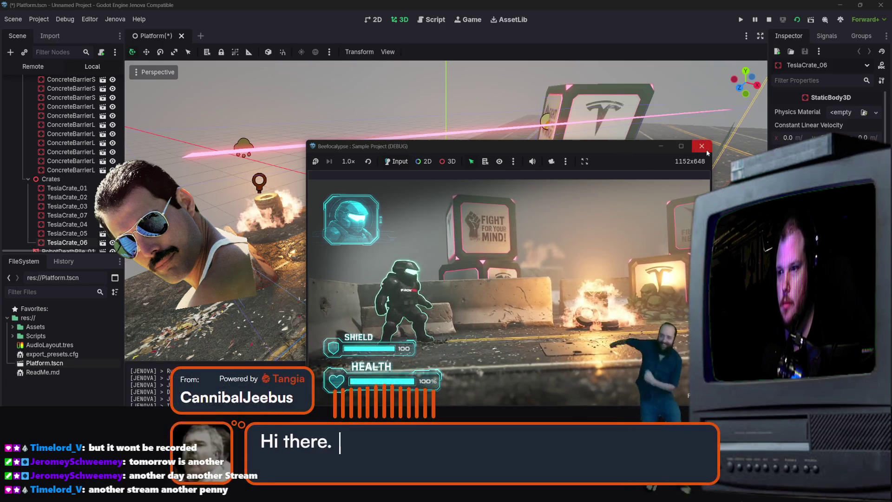
pyautogui.click(701, 146)
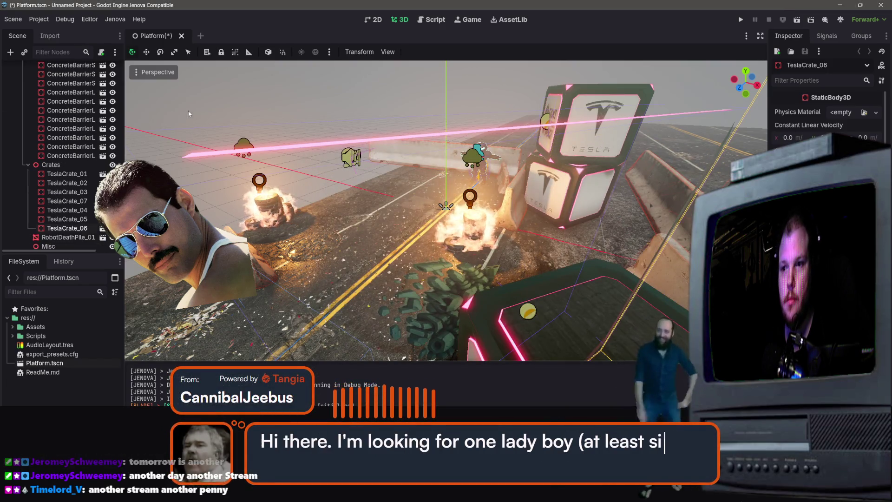
pyautogui.click(39, 19)
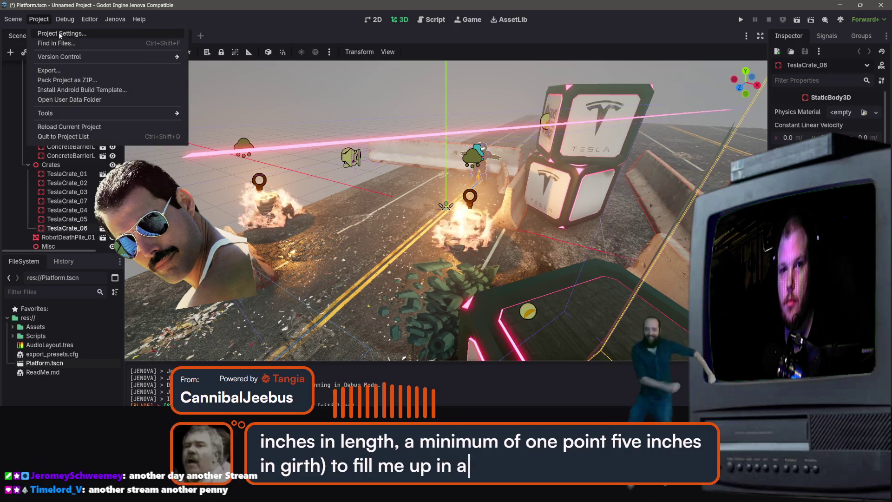
# Filter the Input Map by 'UI', browse the built-in ui_ actions, then close Project Settings.
pyautogui.click(56, 34)
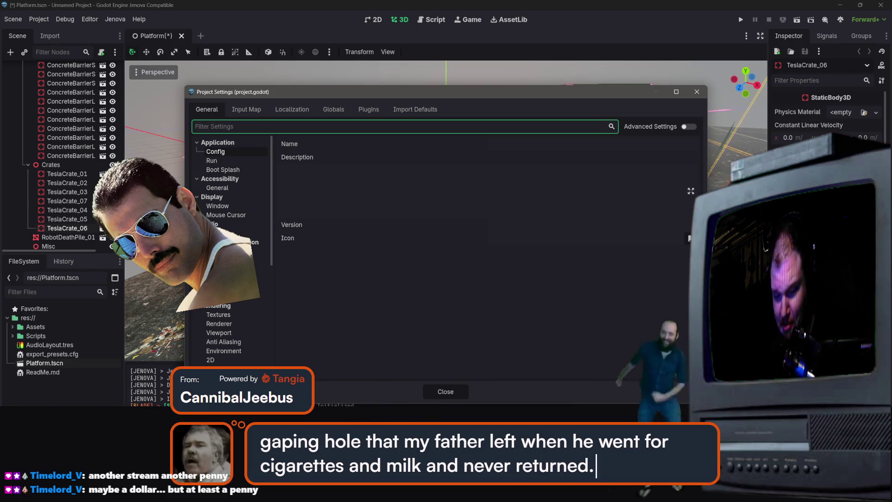
pyautogui.click(240, 111)
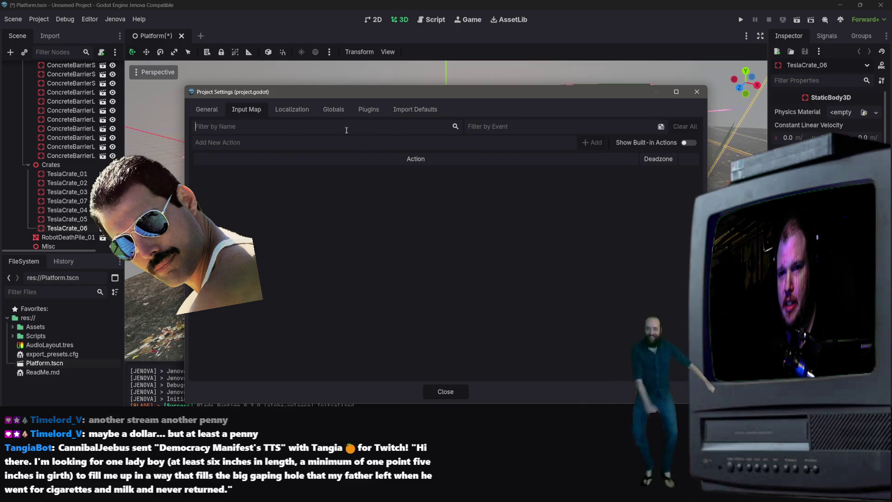
pyautogui.write('UI')
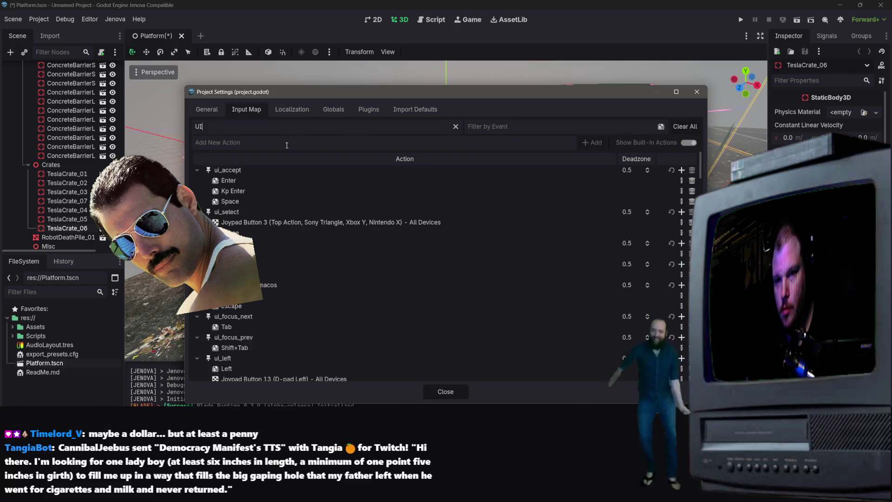
pyautogui.scroll(-2, 263, 260)
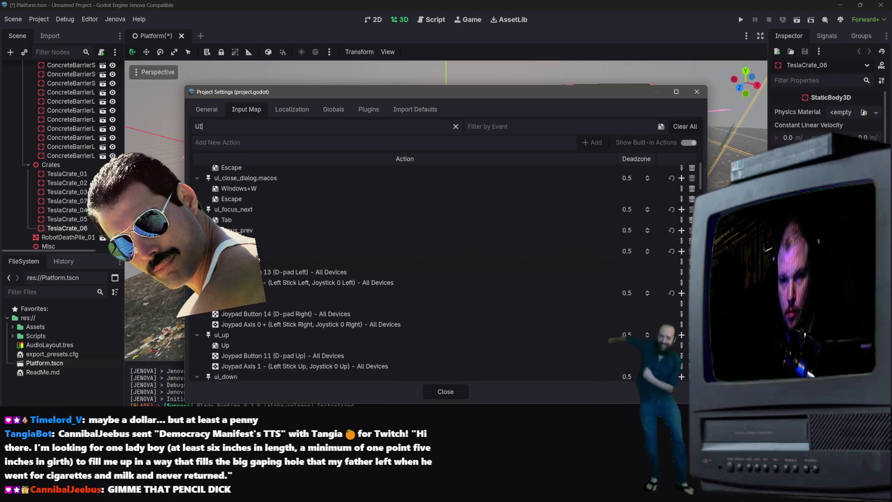
pyautogui.scroll(-1, 247, 230)
pyautogui.scroll(-5, 271, 299)
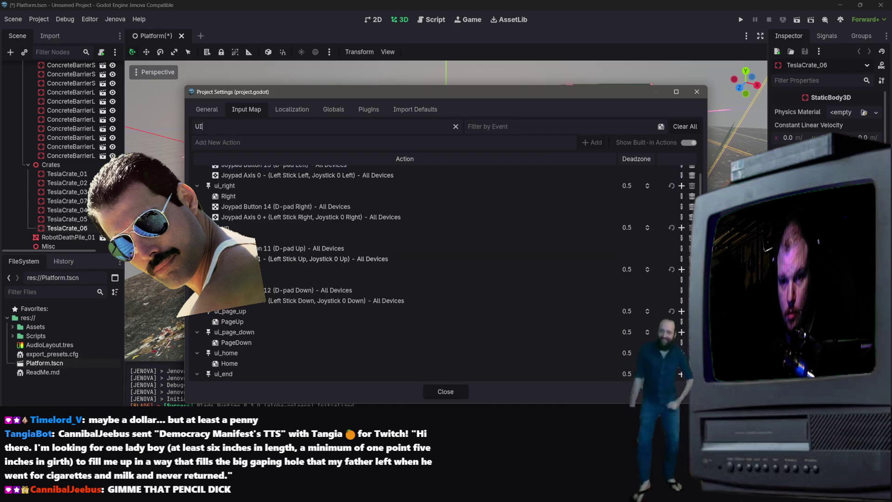
pyautogui.scroll(-2, 272, 299)
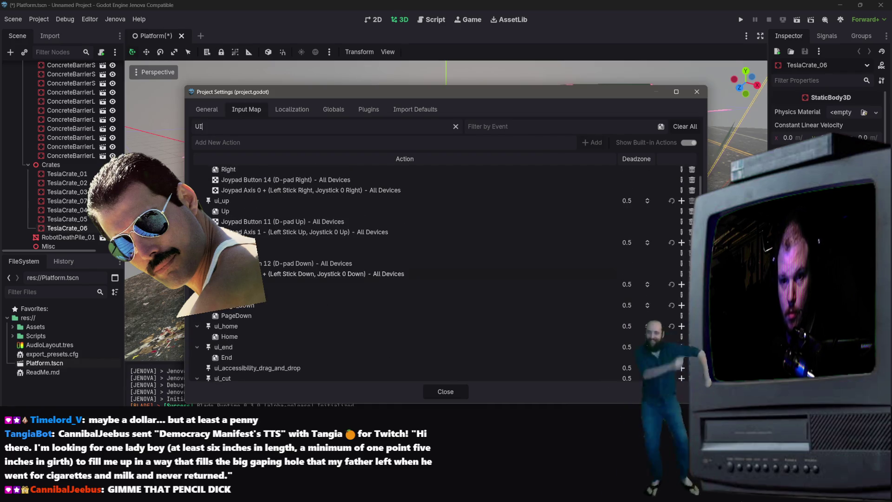
pyautogui.scroll(2, 266, 256)
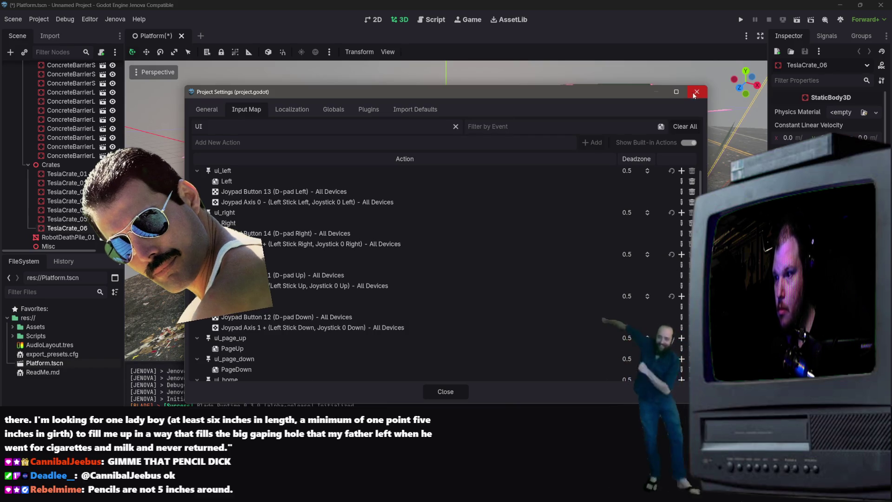
pyautogui.press('Escape')
# Frame TeslaCrate_06, fly down the road to the robot, then show the Game view.
pyautogui.press('f')
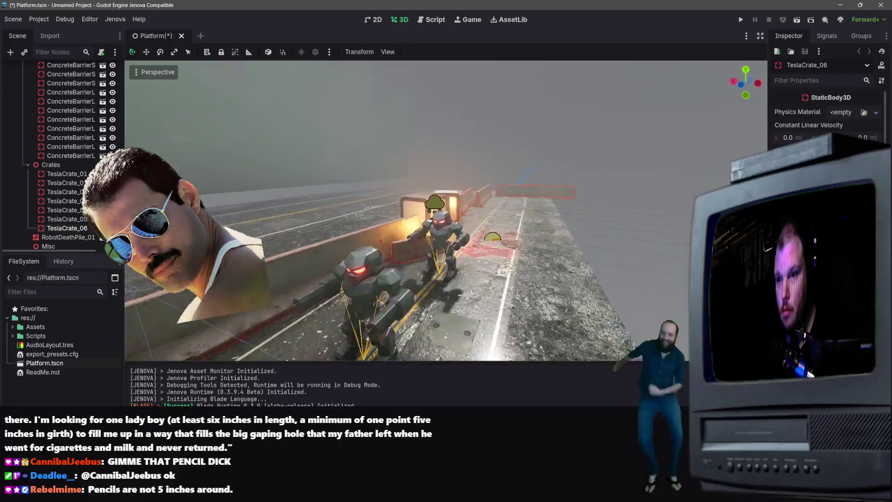
pyautogui.moveTo(280, 310); pyautogui.dragTo(280, 310)
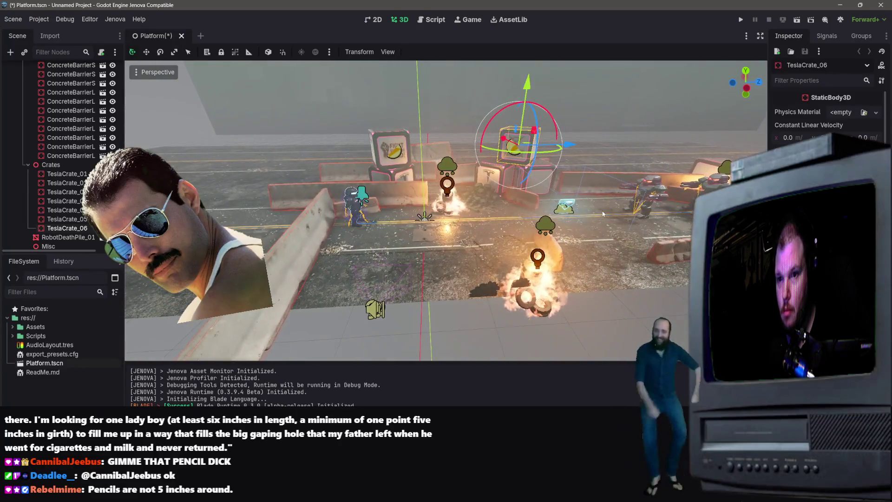
pyautogui.moveTo(332, 287); pyautogui.dragTo(333, 286)
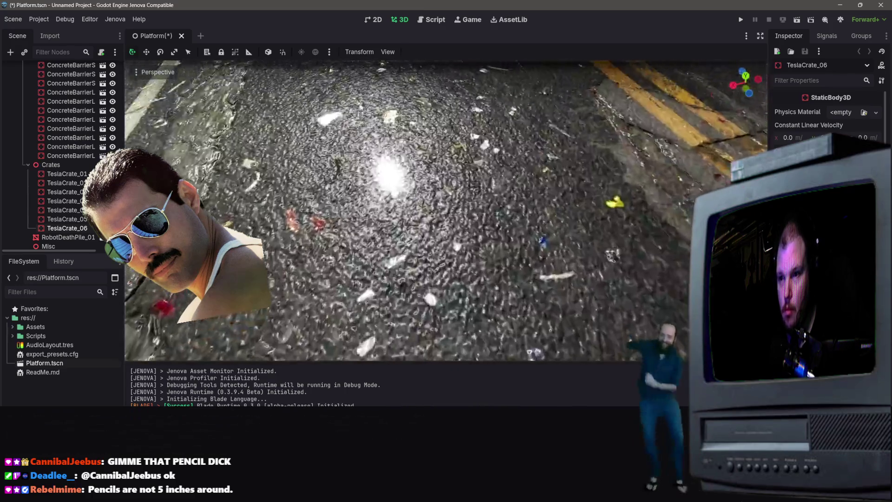
pyautogui.press('f')
pyautogui.moveTo(446, 209); pyautogui.dragTo(415, 252)
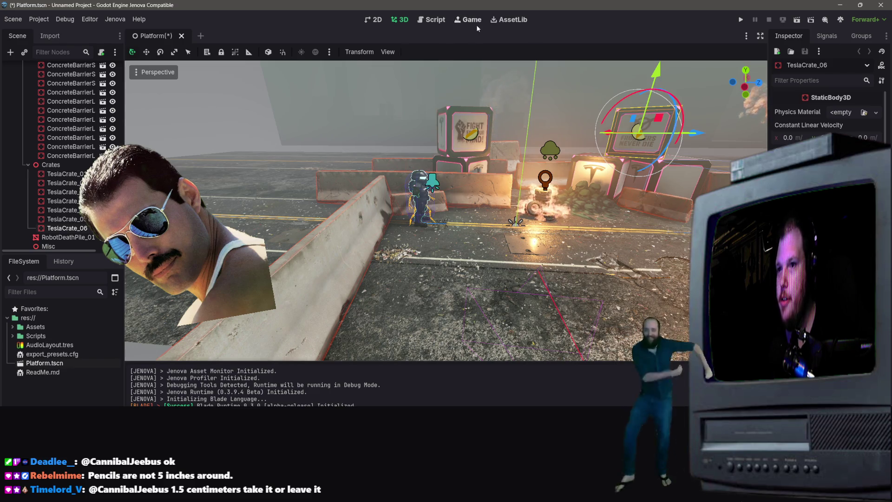
pyautogui.click(462, 20)
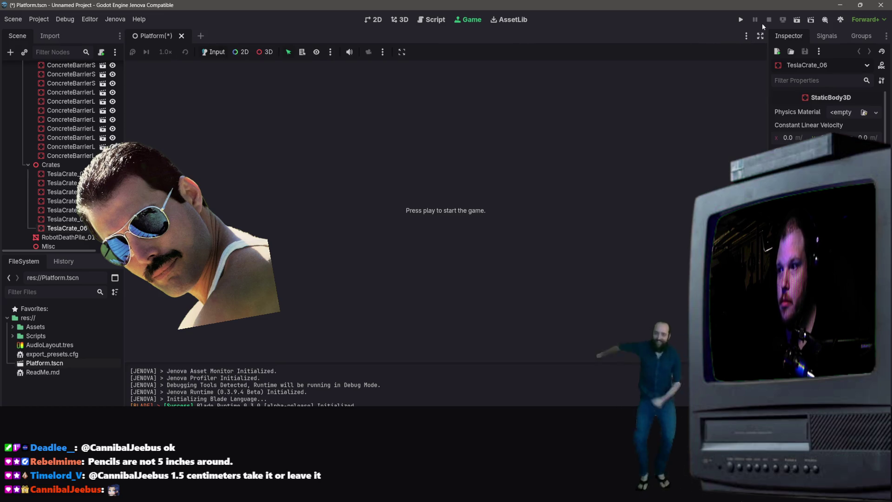
# Run the project, try setting Platform.tscn as main scene, then cancel the Pick a Main Scene dialog.
pyautogui.click(740, 20)
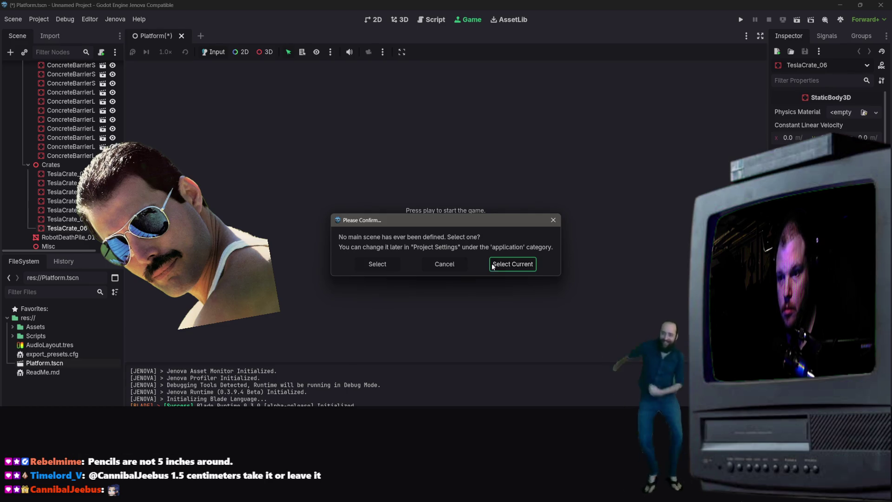
pyautogui.click(510, 262)
pyautogui.click(511, 263)
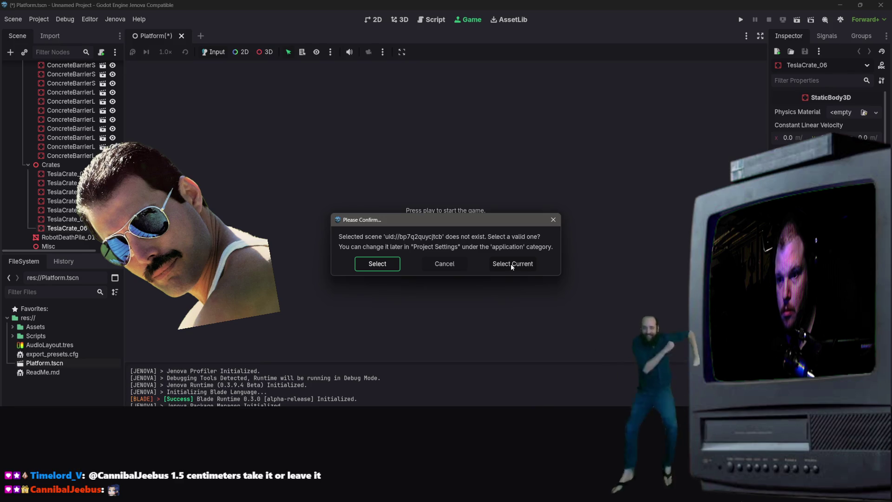
pyautogui.click(385, 264)
pyautogui.doubleClick(393, 163)
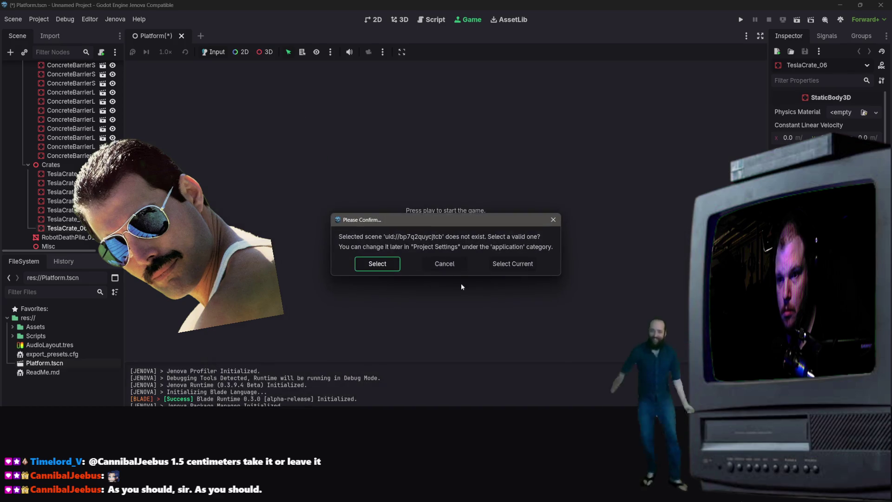
pyautogui.press('Return')
pyautogui.click(534, 389)
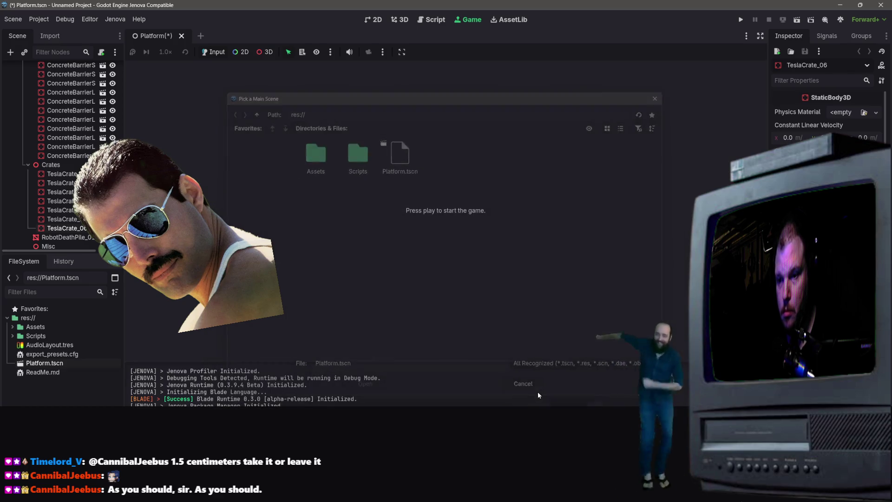
# Return to the 3D view and save and run the Platform scene.
pyautogui.click(506, 18)
pyautogui.click(398, 19)
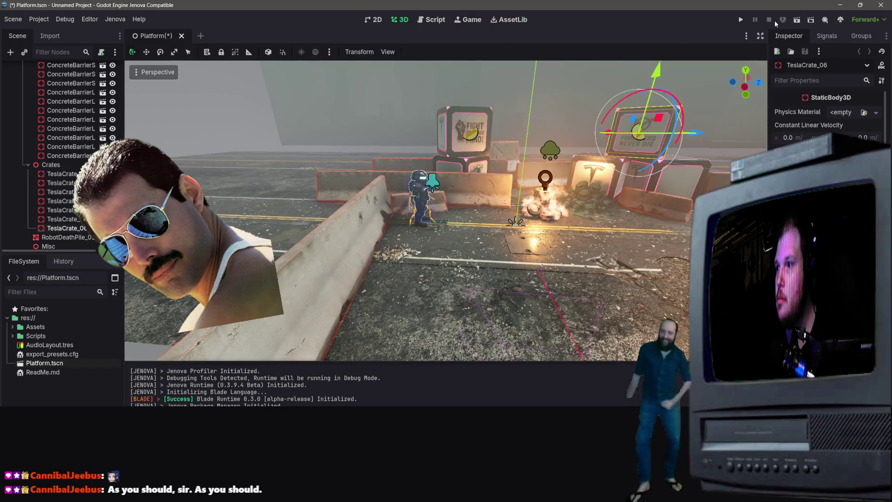
pyautogui.click(796, 22)
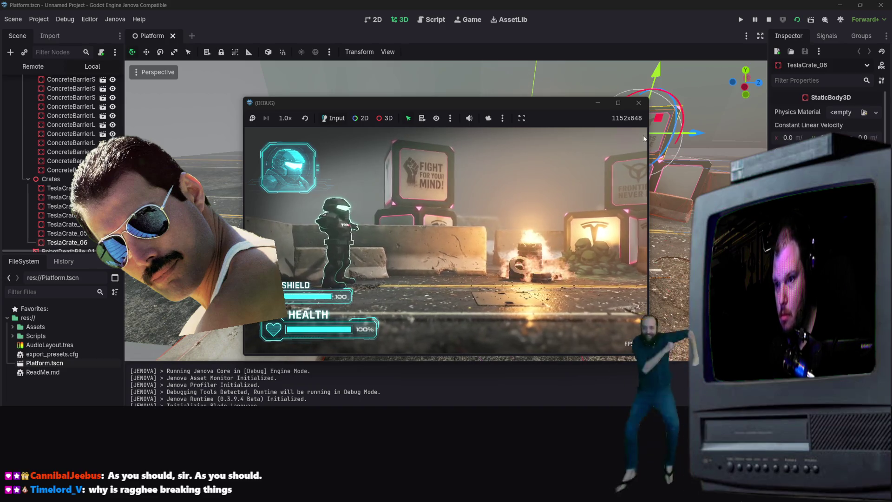
# Mute the running Platform game's audio and check the debug window's camera options.
pyautogui.click(469, 118)
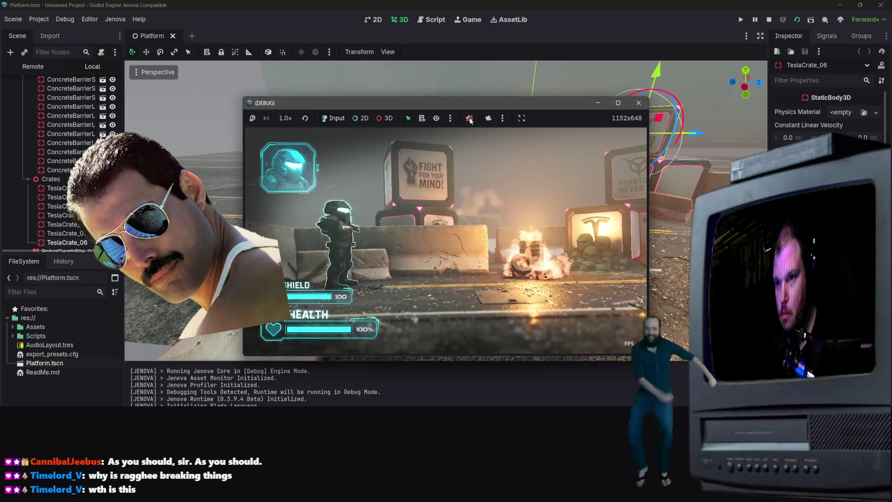
pyautogui.click(502, 118)
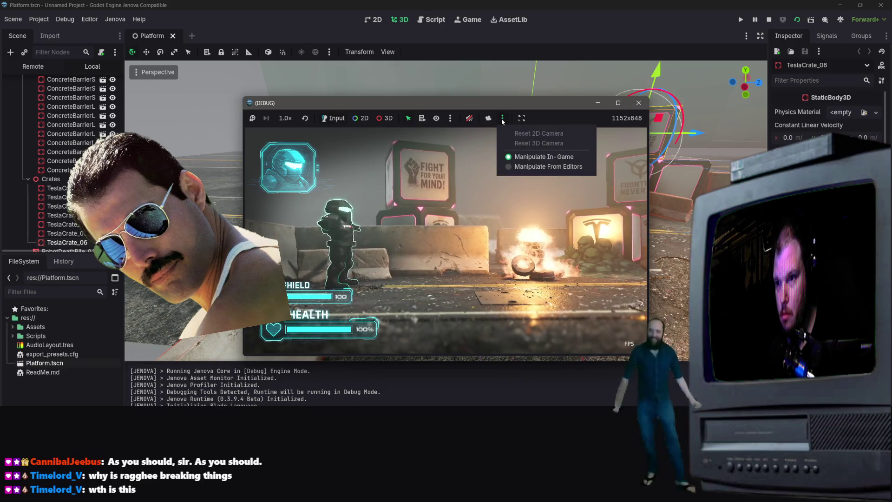
pyautogui.click(502, 118)
pyautogui.click(502, 118)
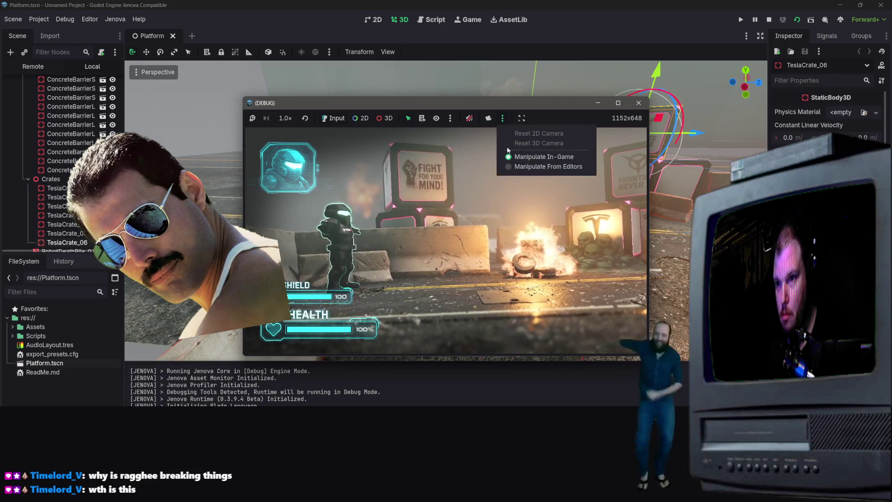
pyautogui.click(512, 166)
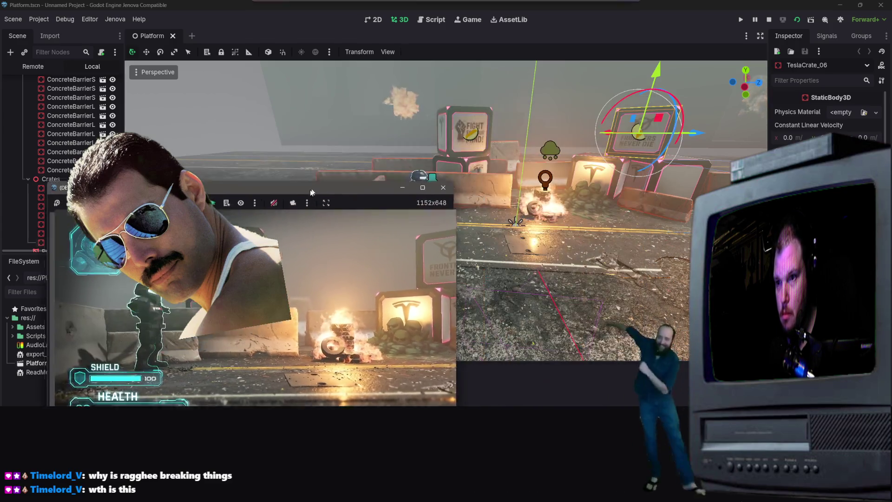